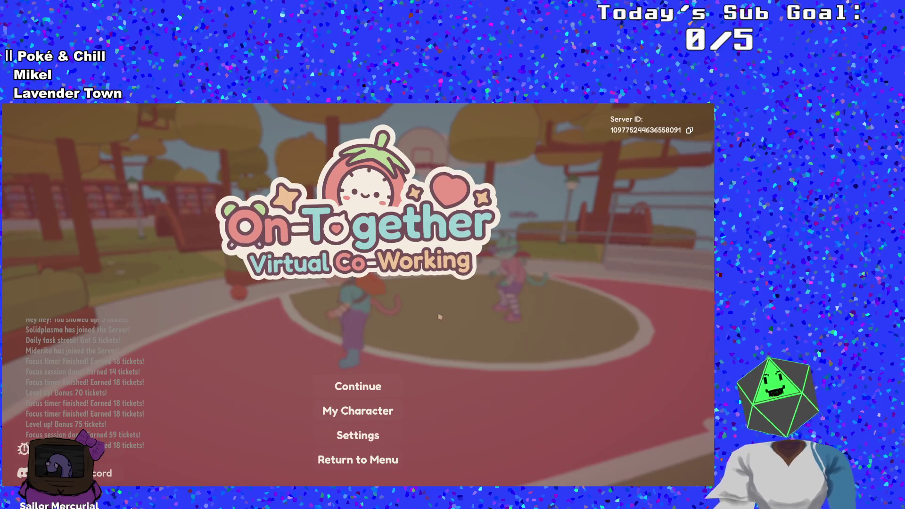
- Resume from the pause menu and walk the character over the bridge into the library area
click(348, 385)
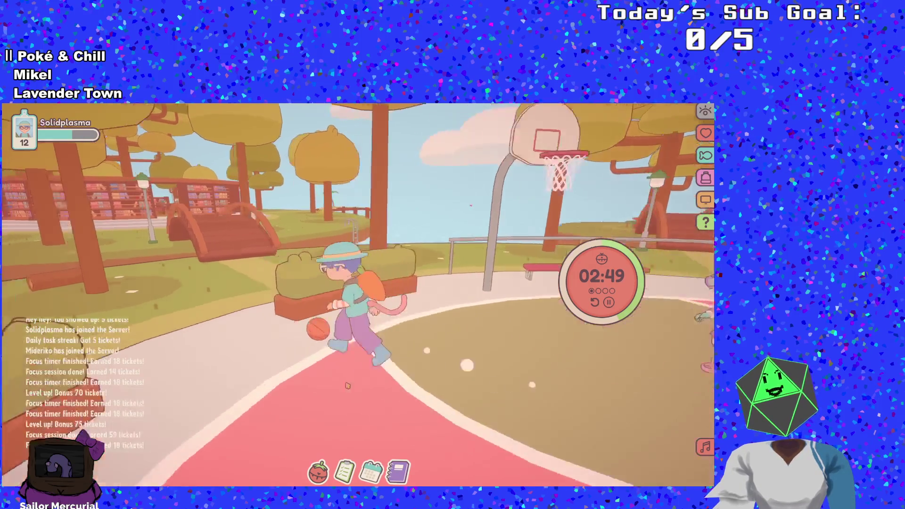
key(w)
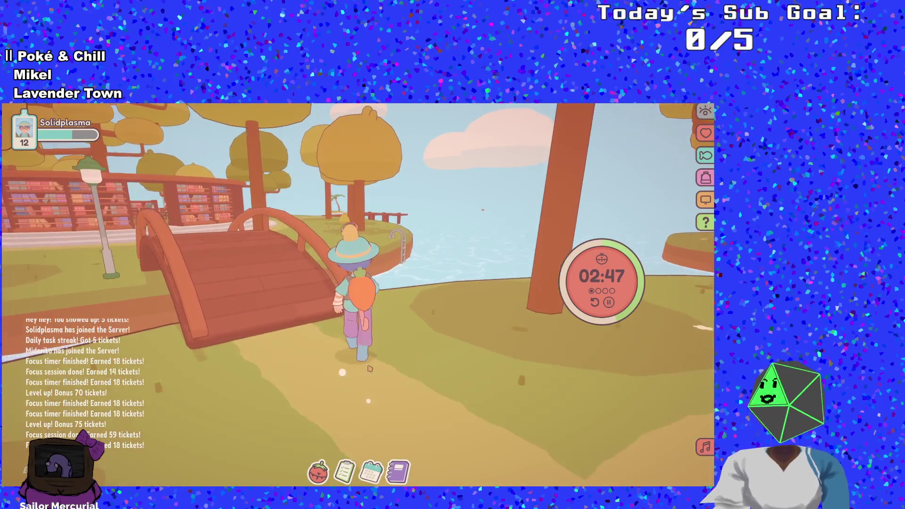
key(w)
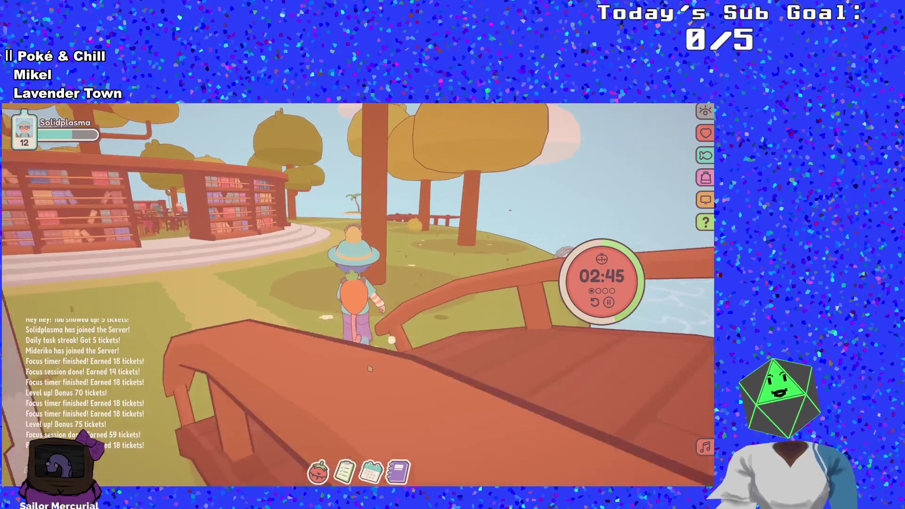
key(w)
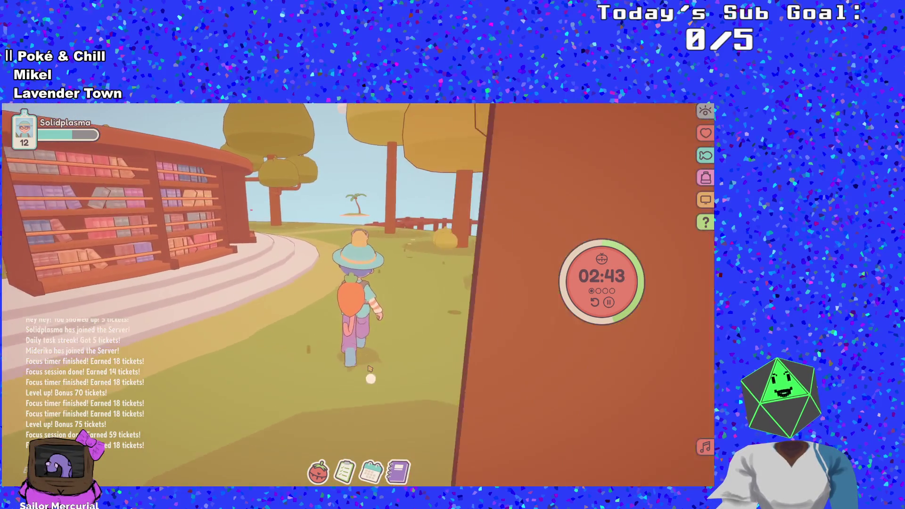
key(w)
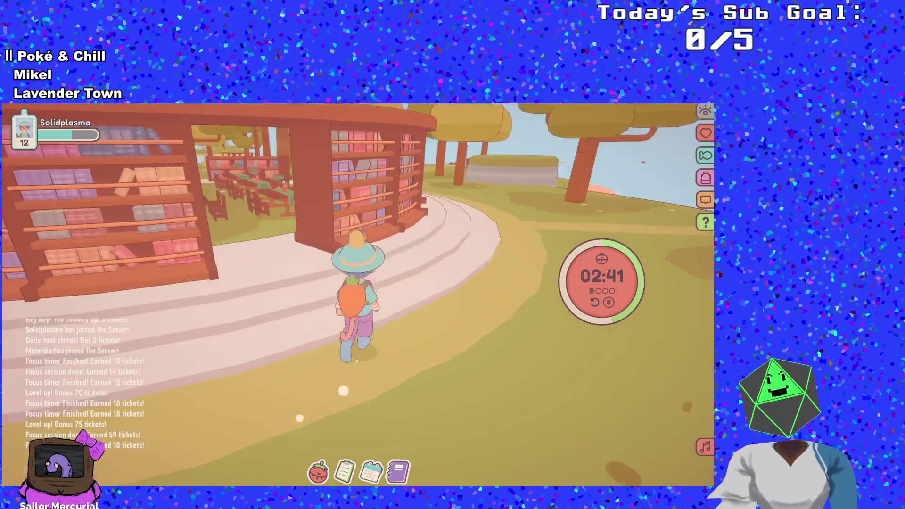
key(w)
key(w)
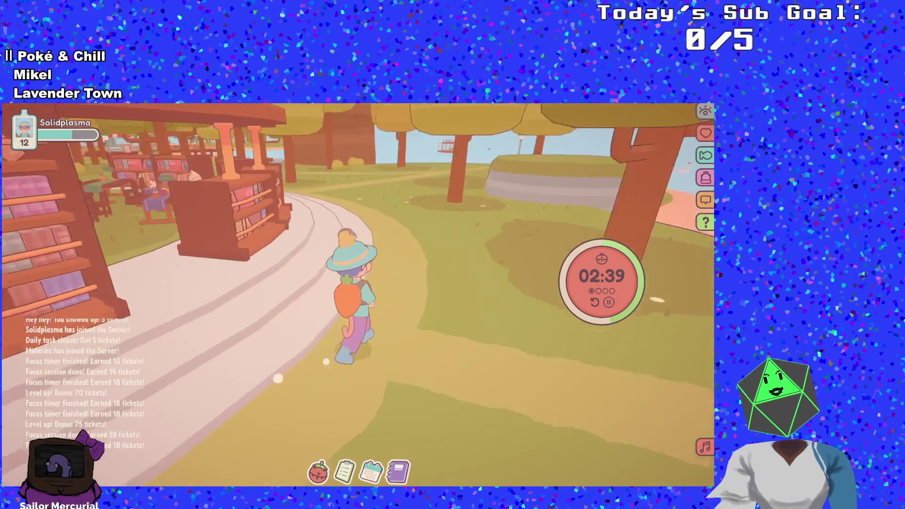
key(w)
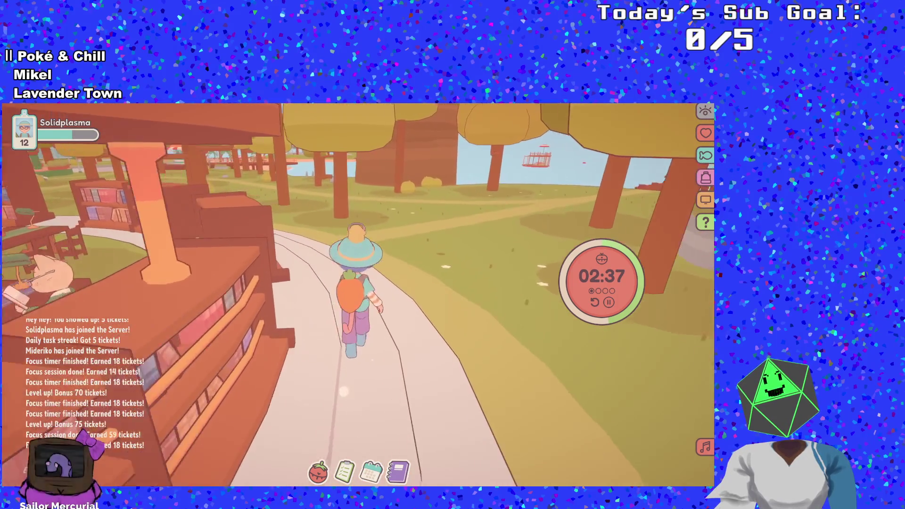
key(w)
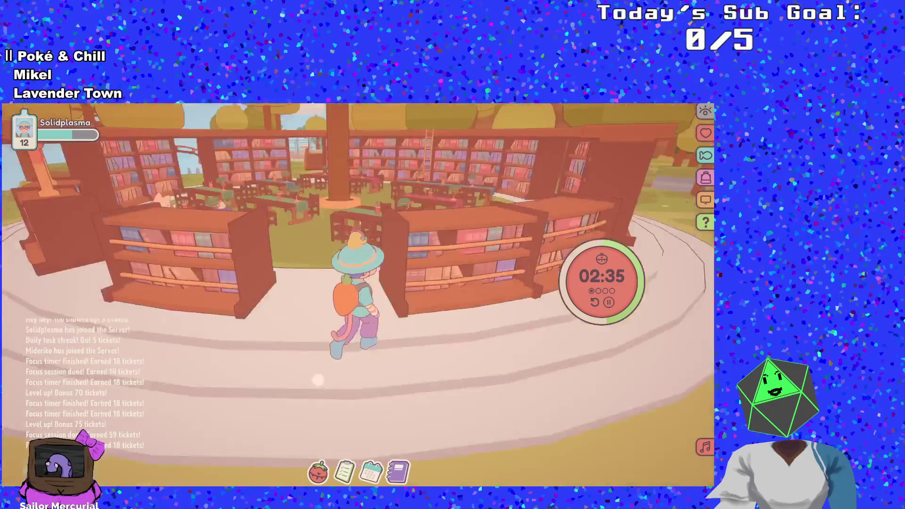
- Walk out of the library through the park onto the wooden pier, popping the focus timer out
key(w)
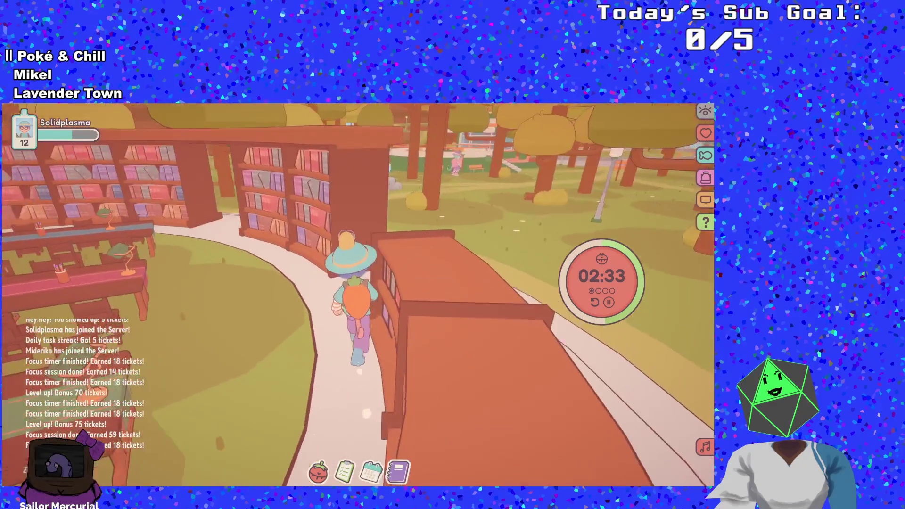
key(w)
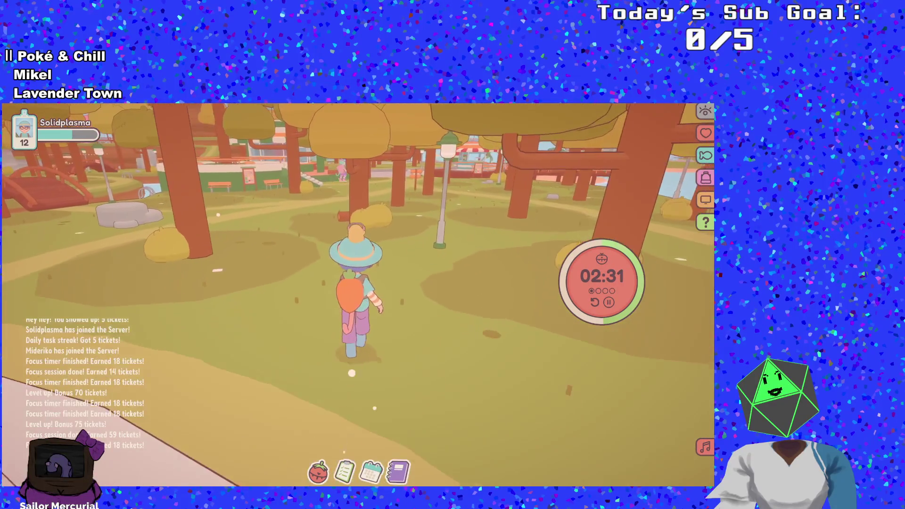
key(w)
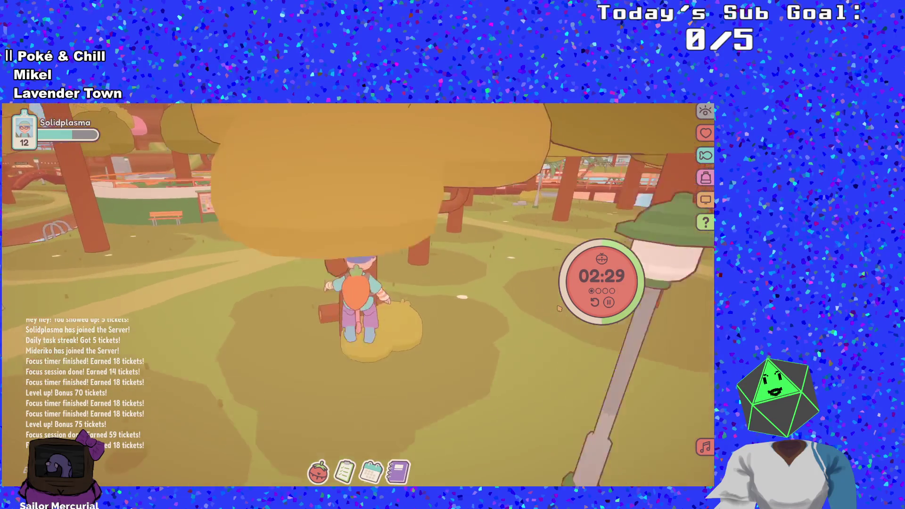
key(w)
click(558, 318)
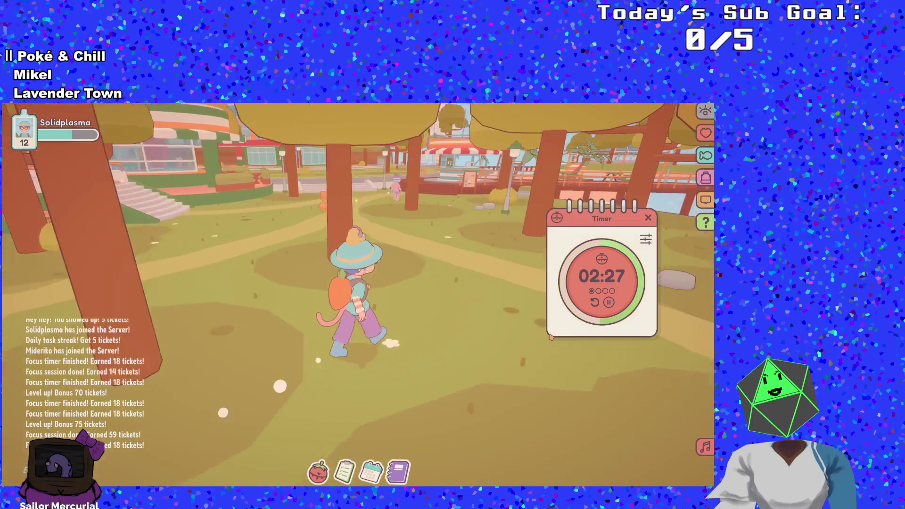
key(w)
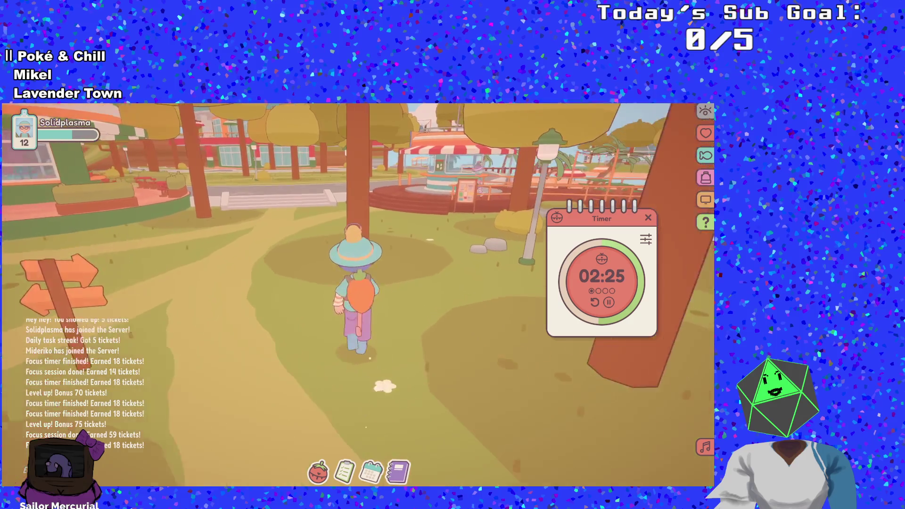
key(w)
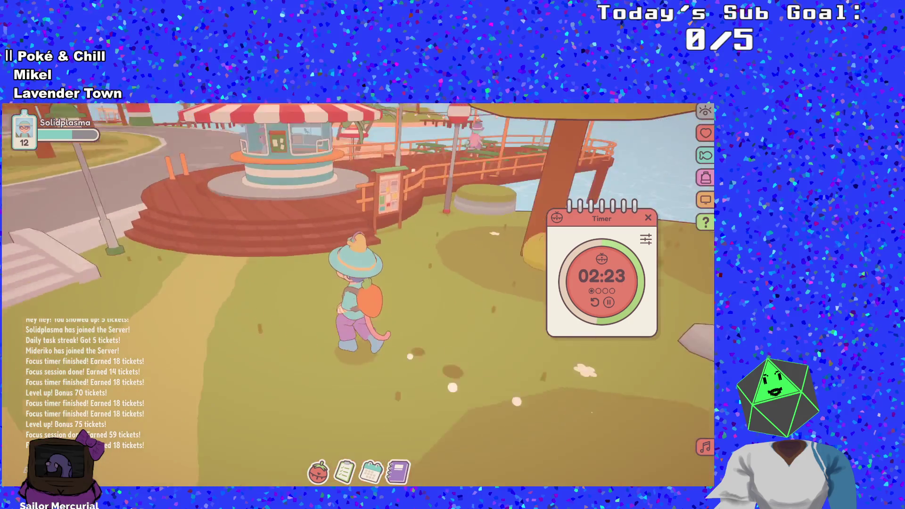
key(w)
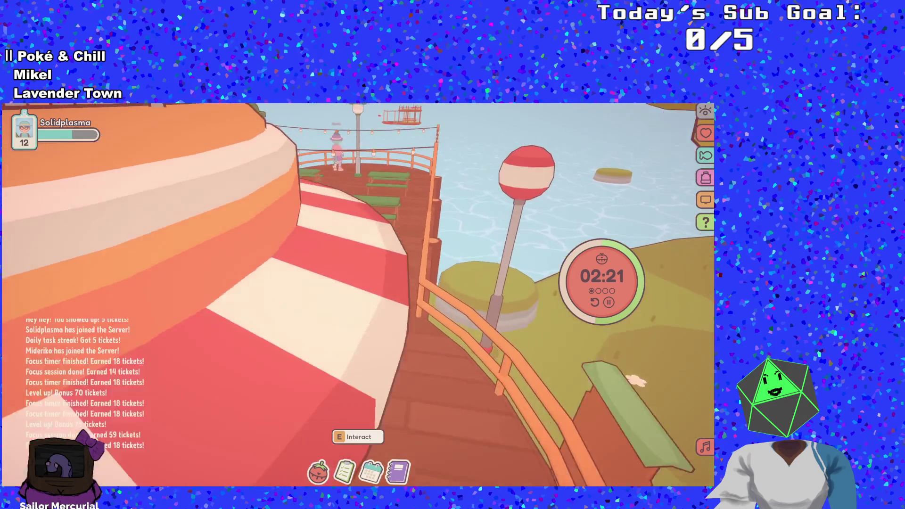
key(w)
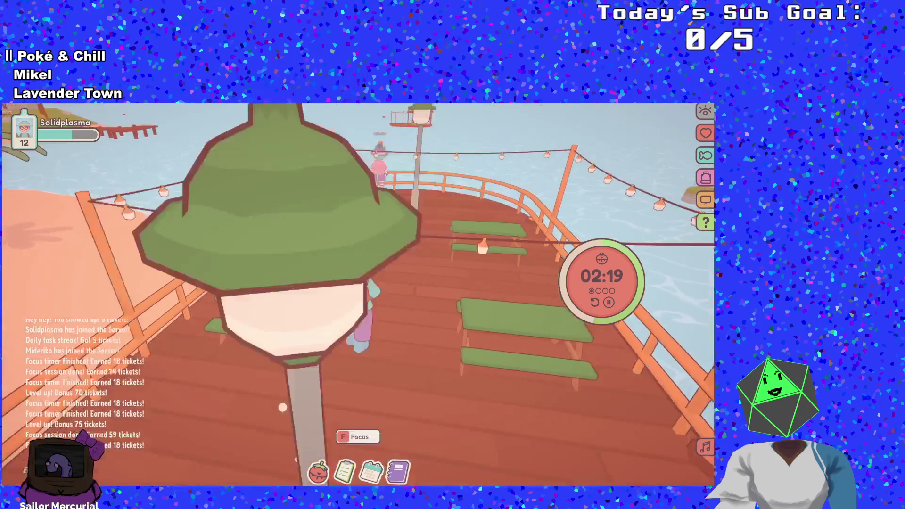
key(w)
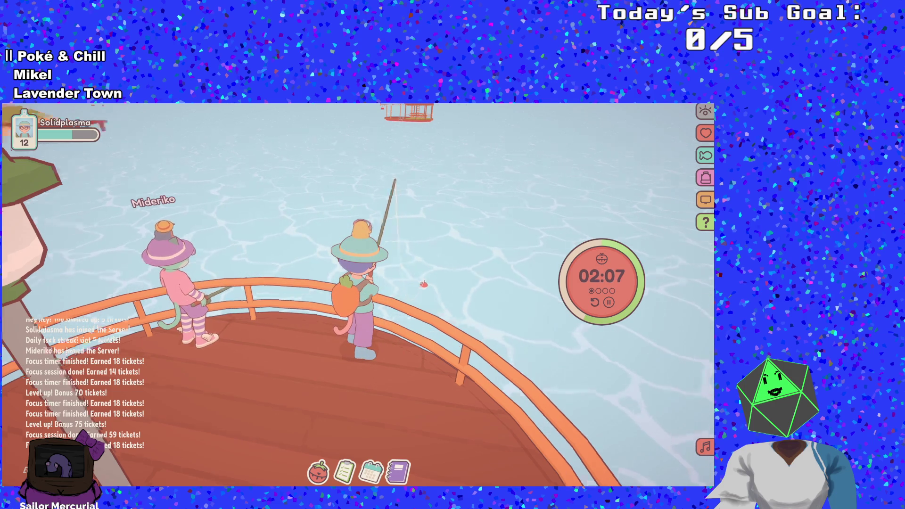
- Turn the camera at the railing, fish up a Lionfish and release it
key(q)
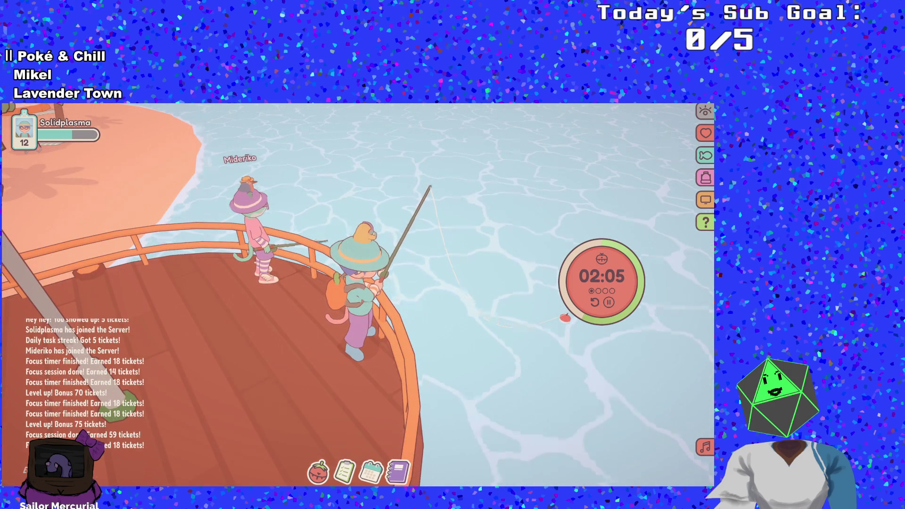
key(q)
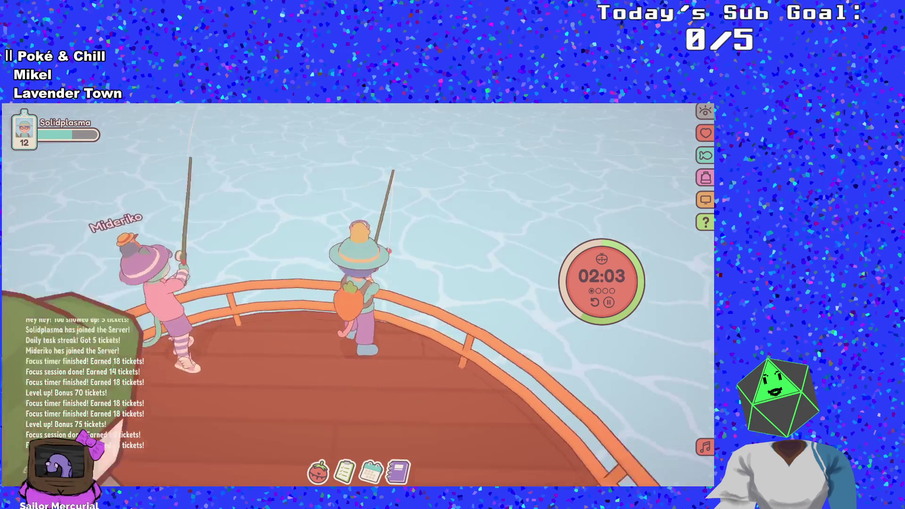
key(Escape)
key(Escape)
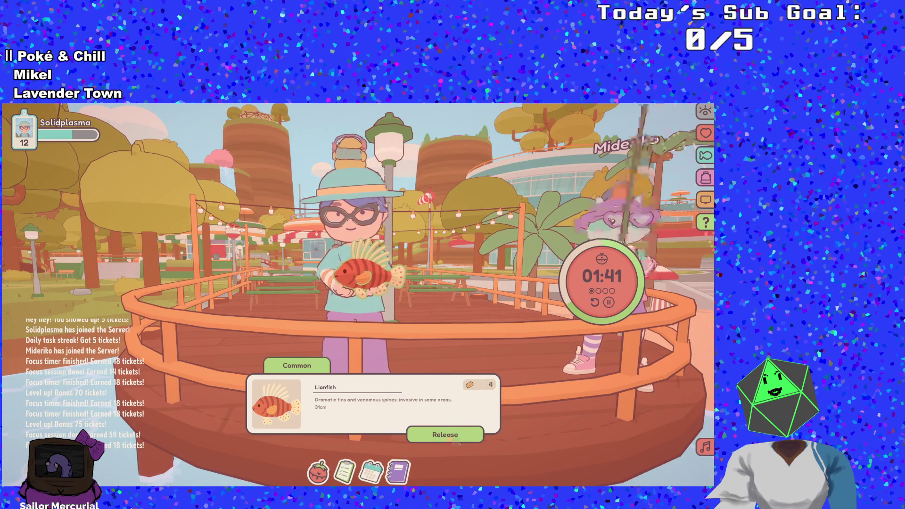
click(448, 435)
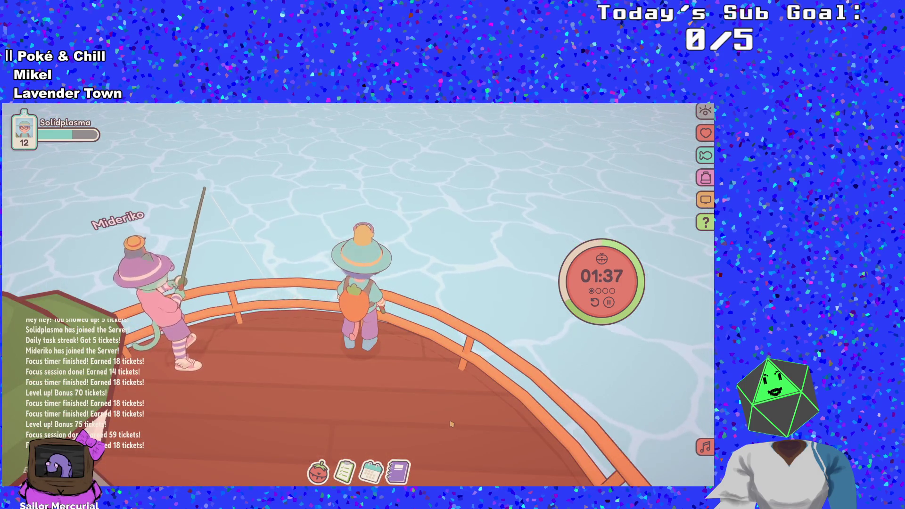
- Cast the line, hook and reel in a Bicolor Blenny, then release it
click(468, 292)
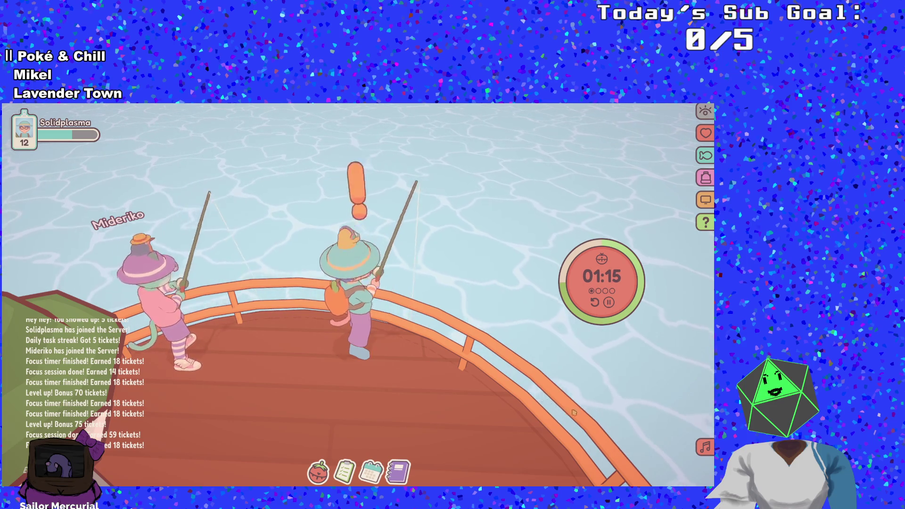
key(space)
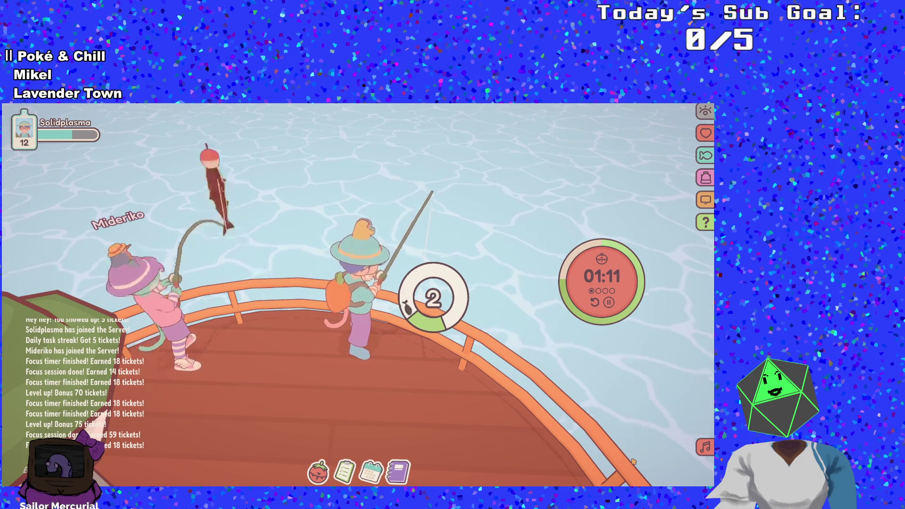
key(space)
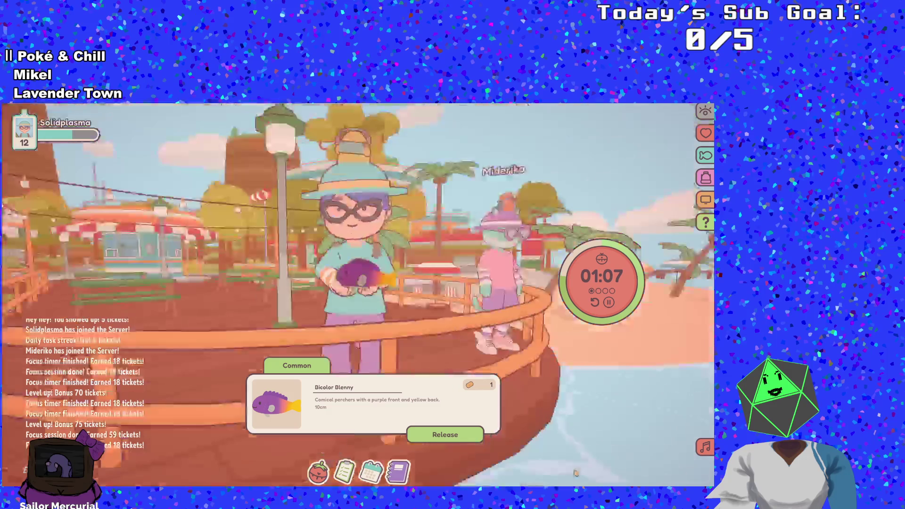
click(469, 438)
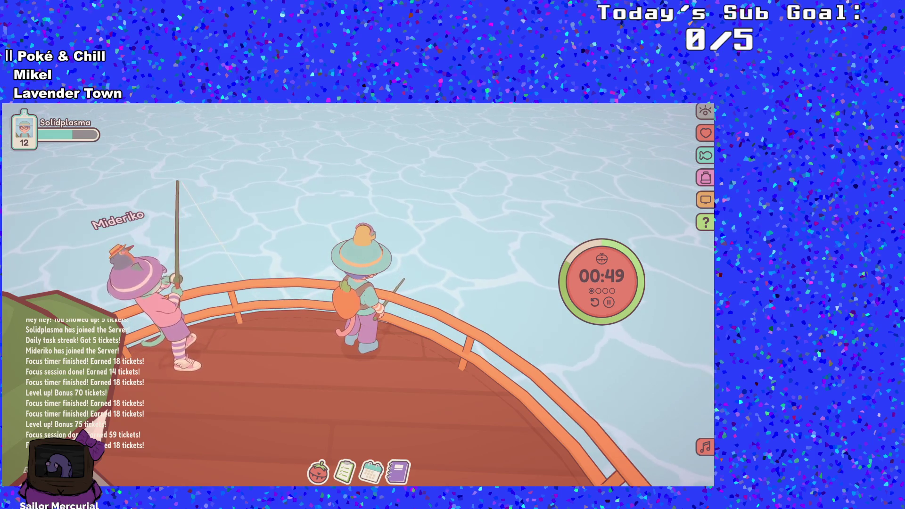
- Position the VTuber Plus window, confirm its startup prompt to load the avatar, then hide it
drag(168, 278, 278, 272)
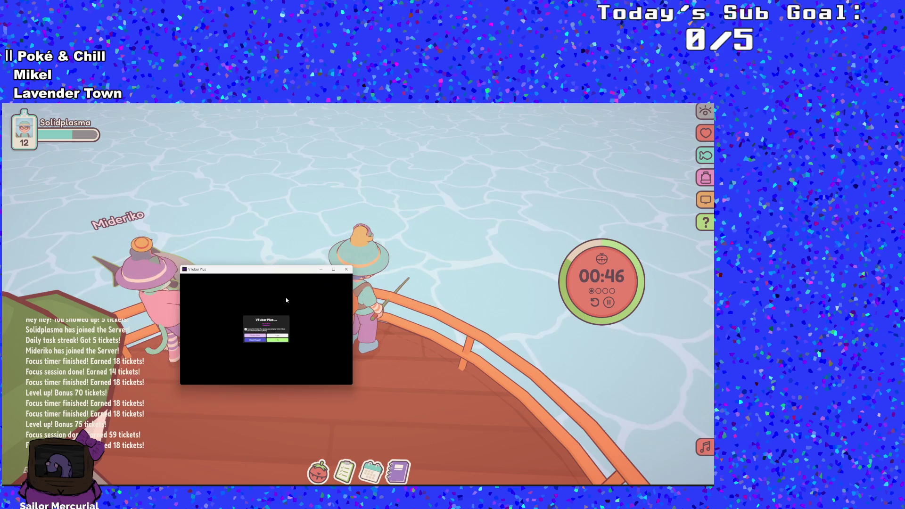
click(277, 338)
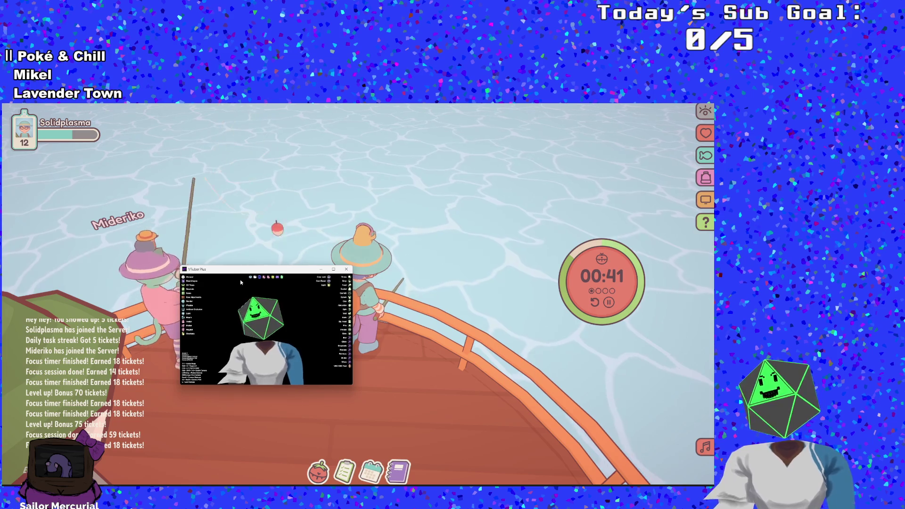
drag(325, 268, 322, 273)
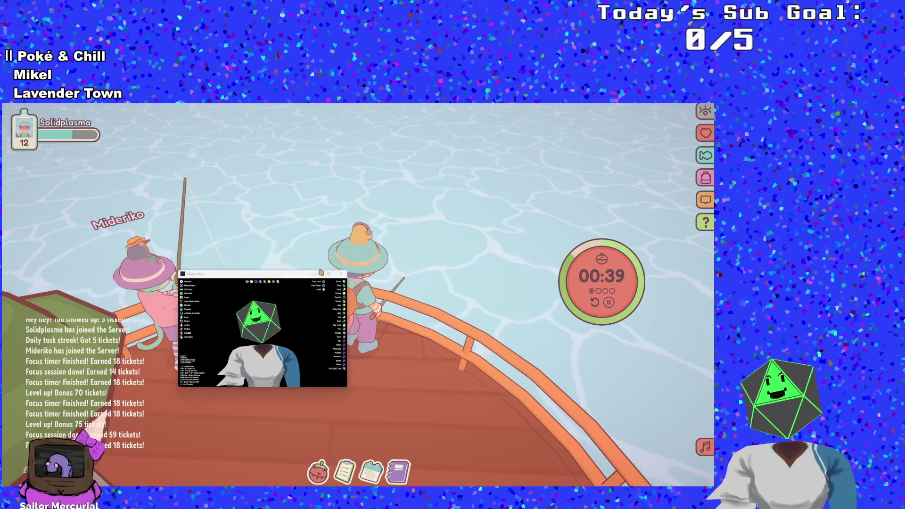
key(alt+Tab)
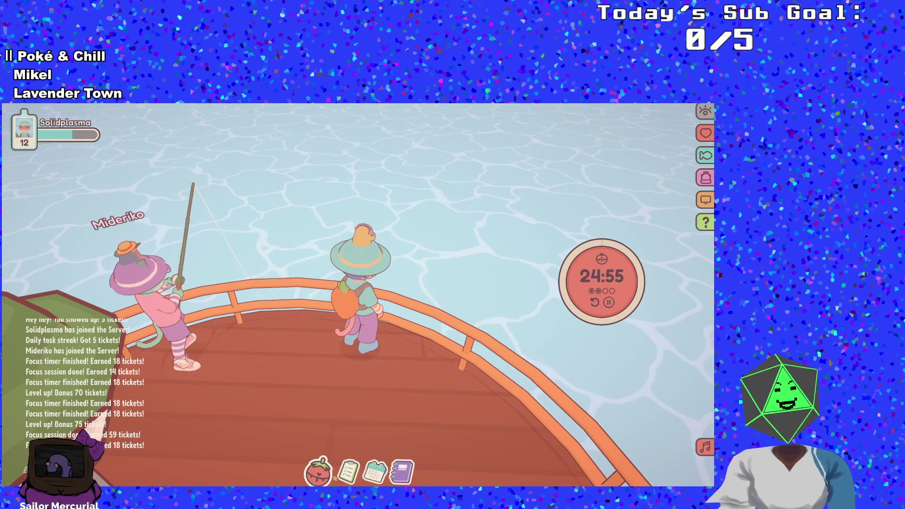
- Walk to the deck table, start the Connect handheld focus activity, and shrink the game to a widget
click(318, 472)
click(318, 472)
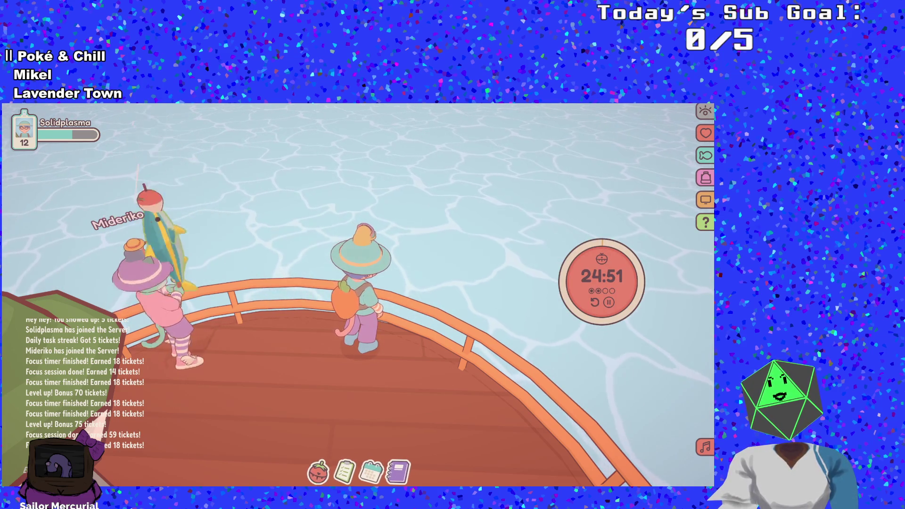
click(355, 422)
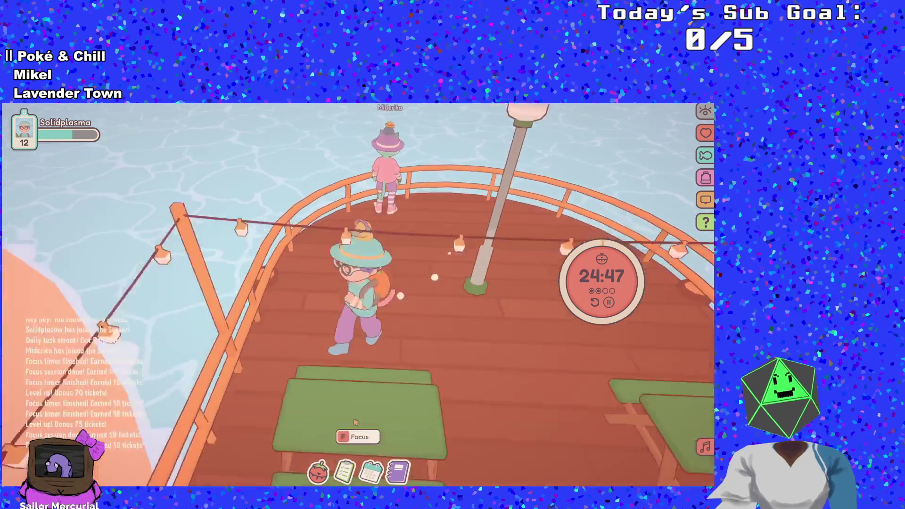
key(f)
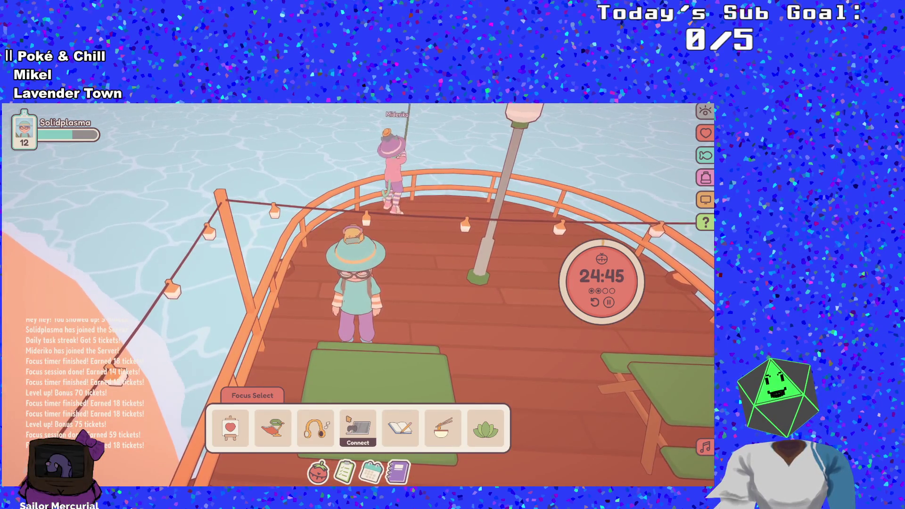
click(358, 424)
click(322, 389)
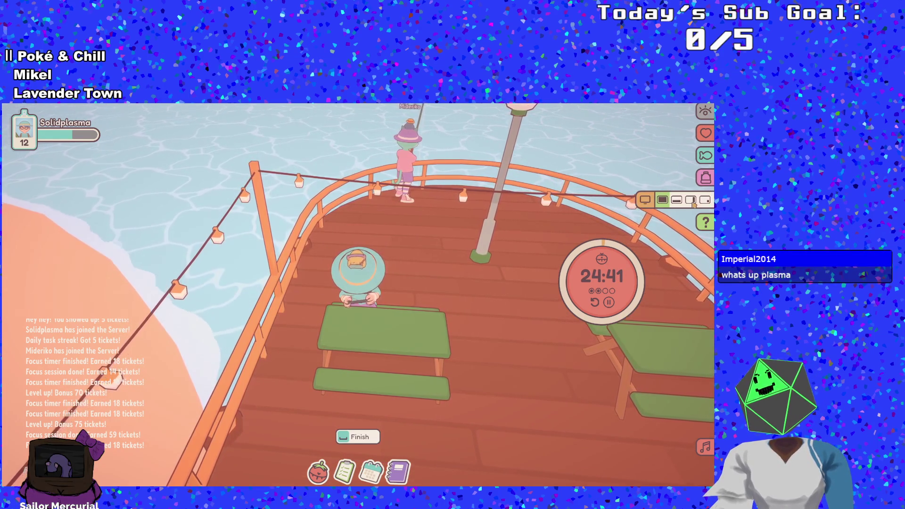
click(699, 203)
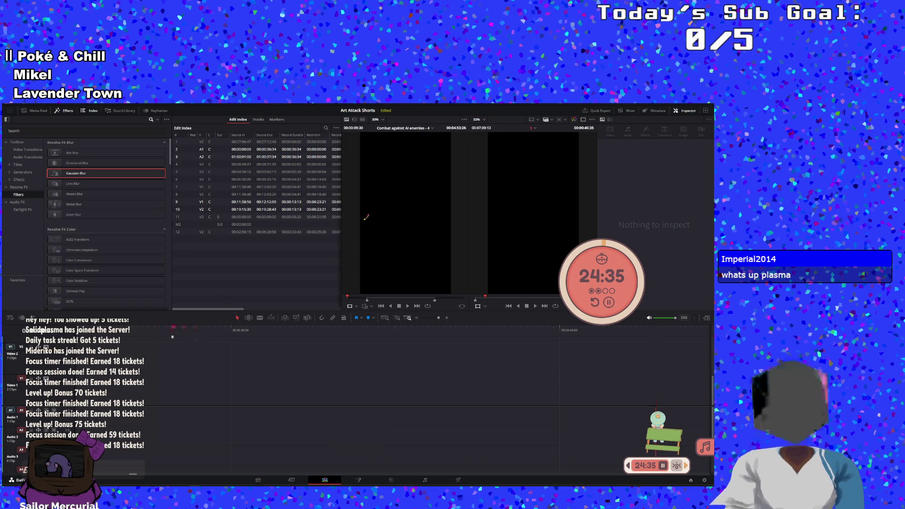
- Delete the stray Social media footage 1.mp4 clip and play the edit from the start
click(438, 329)
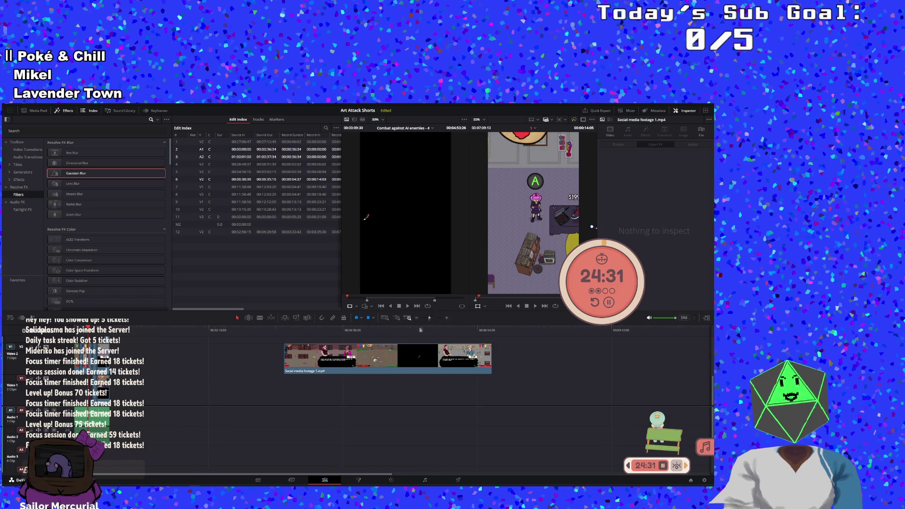
click(384, 349)
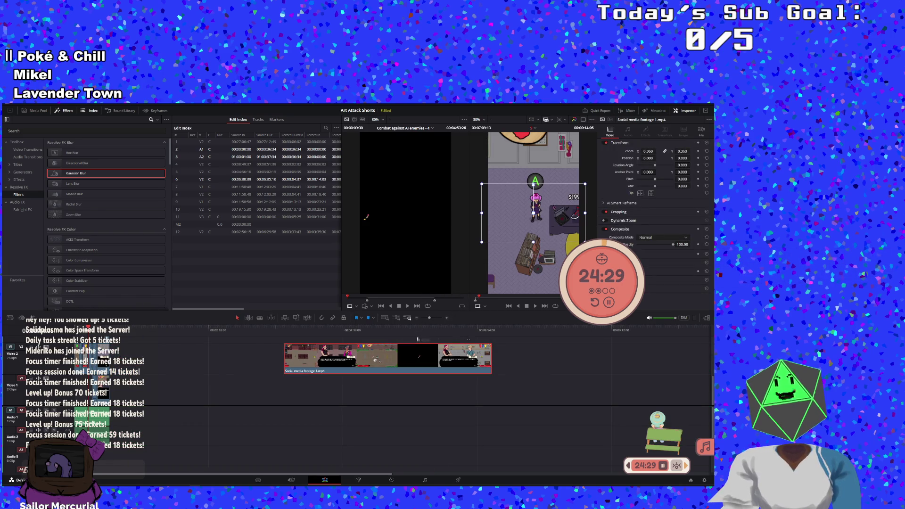
key(Delete)
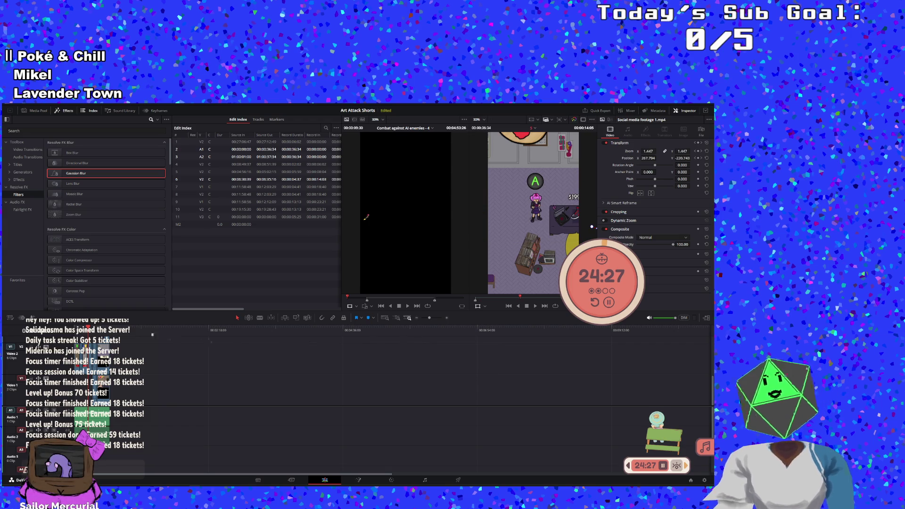
key(Home)
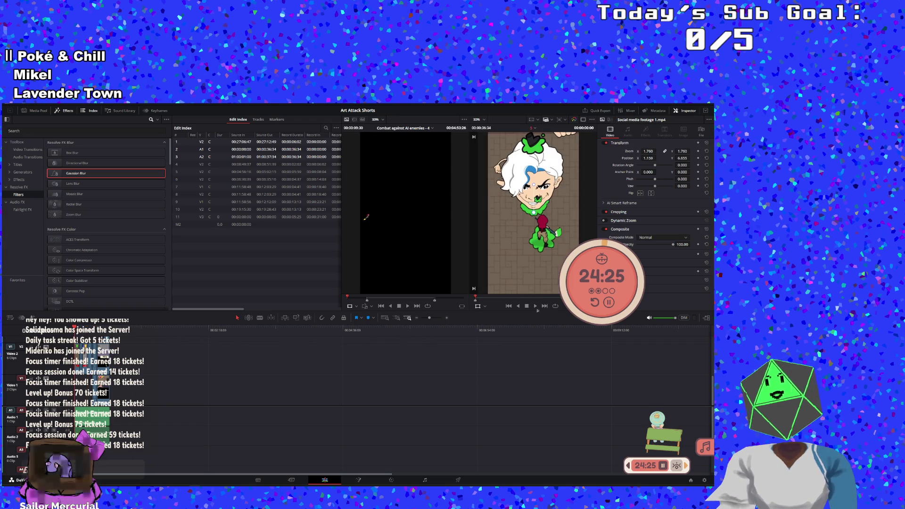
key(space)
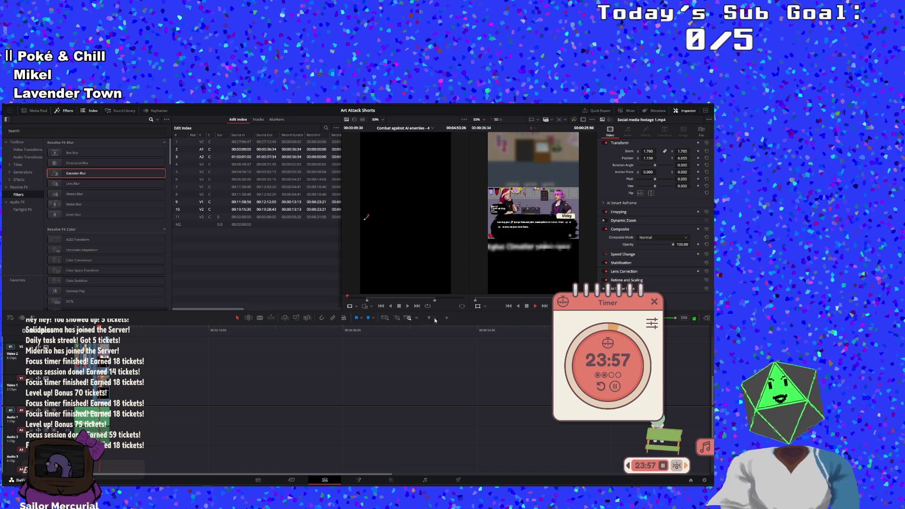
- Fit the whole edit in view and play back the framed clips from later points
drag(435, 320, 438, 320)
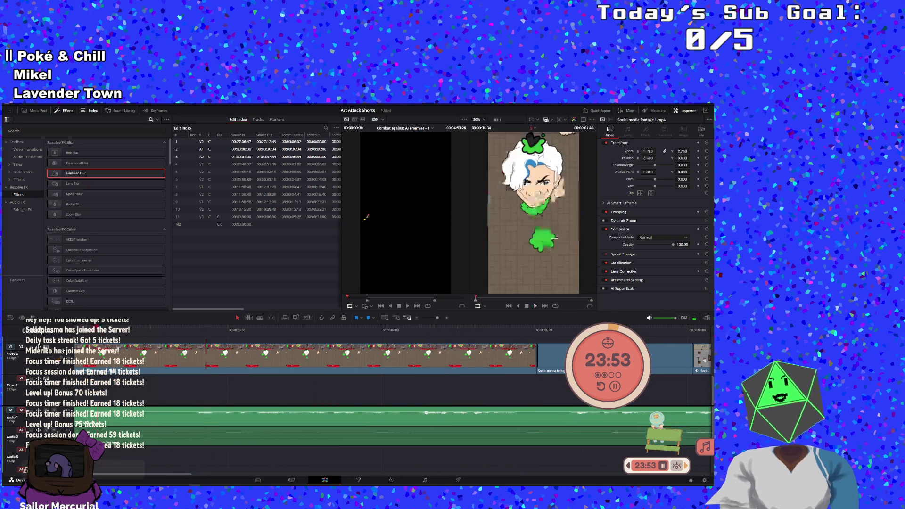
click(510, 331)
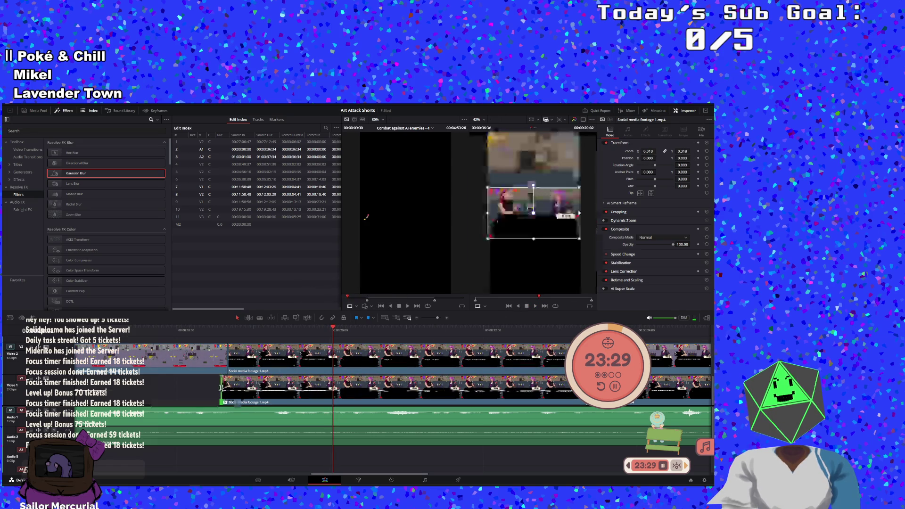
click(525, 306)
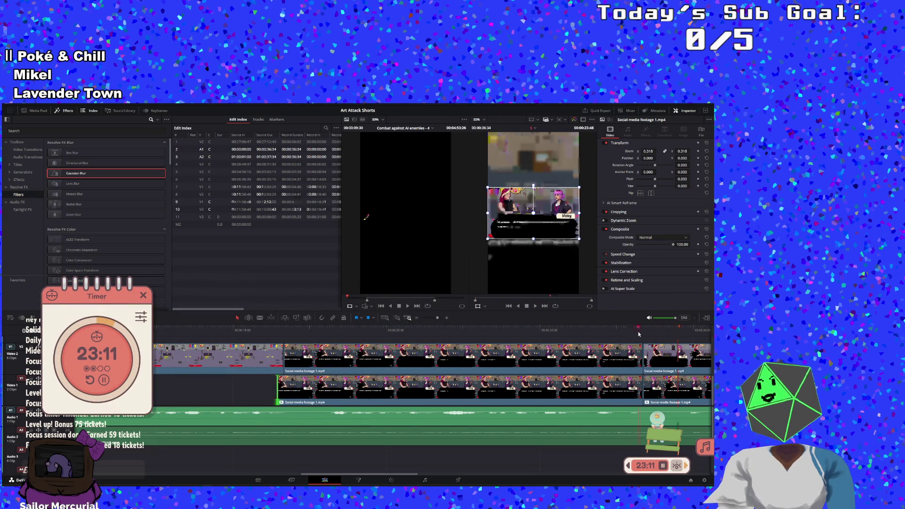
mouse_move(627, 335)
mouse_down()
mouse_move(611, 332)
mouse_move(602, 345)
mouse_up()
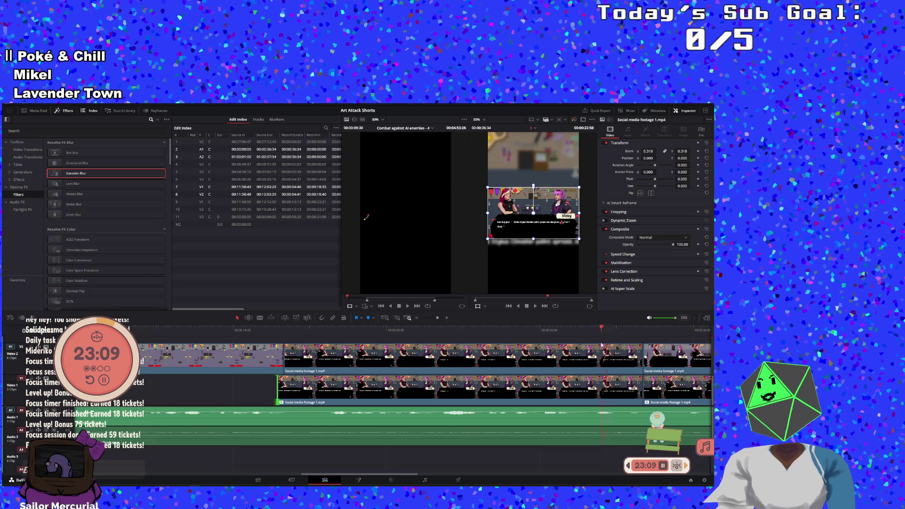
click(536, 306)
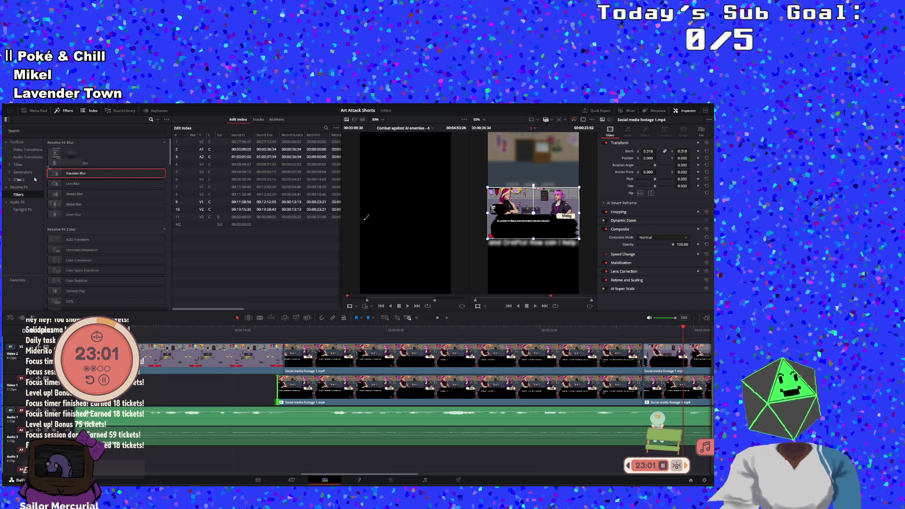
- Place a Cross Dissolve from Video Transitions between the stacked V1/V2 social media clips
click(23, 150)
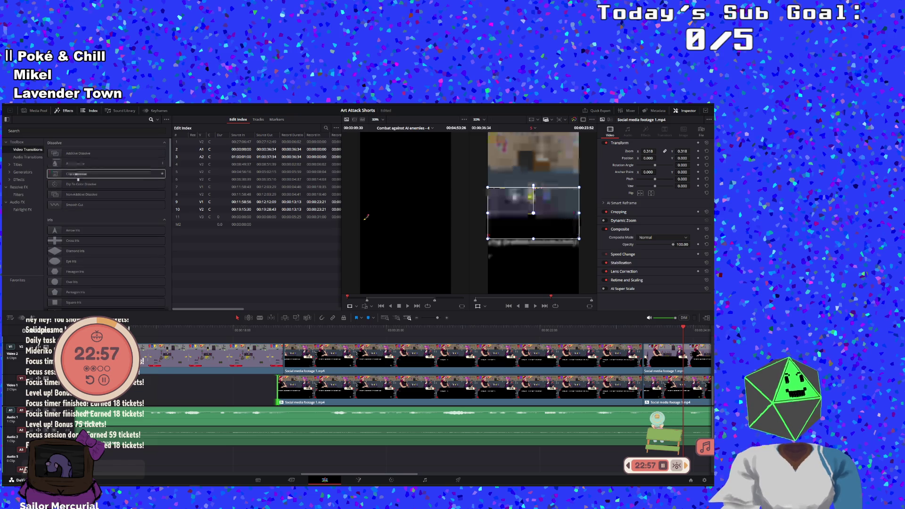
mouse_move(75, 173)
mouse_down()
mouse_move(598, 368)
mouse_move(650, 360)
mouse_move(644, 392)
mouse_up()
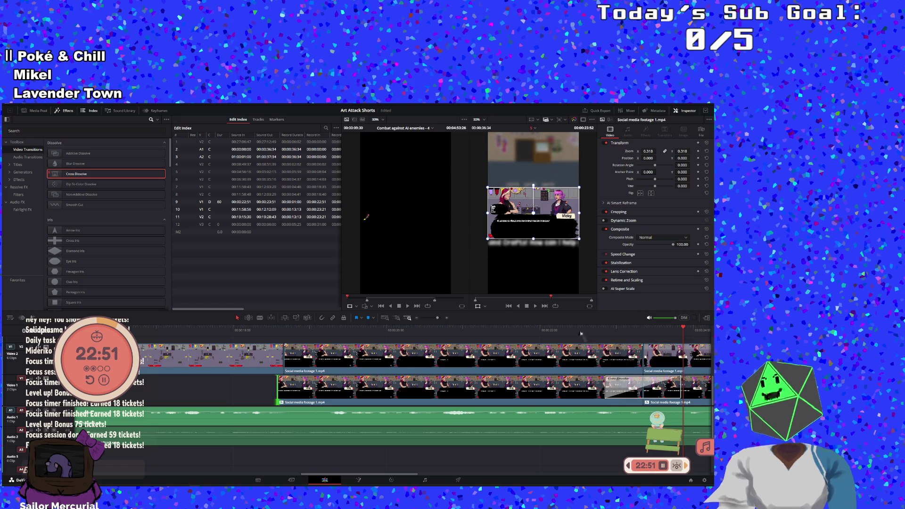
click(580, 333)
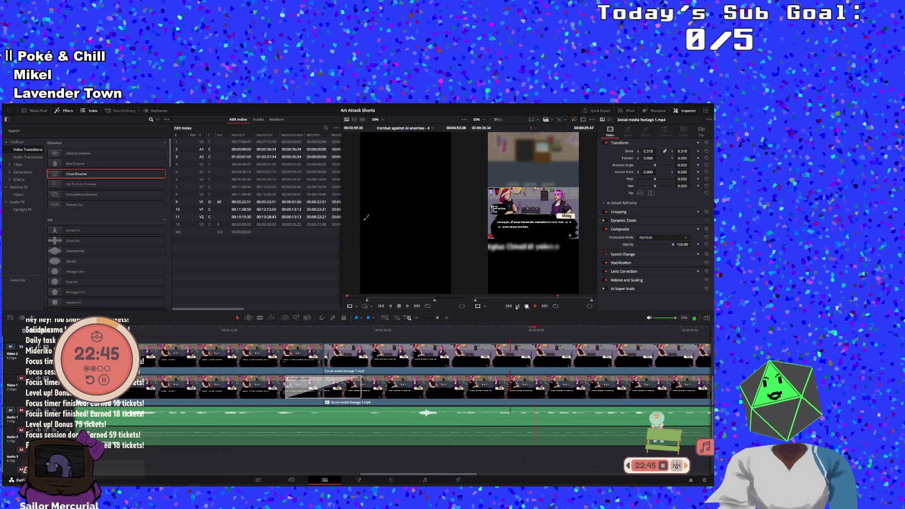
key(space)
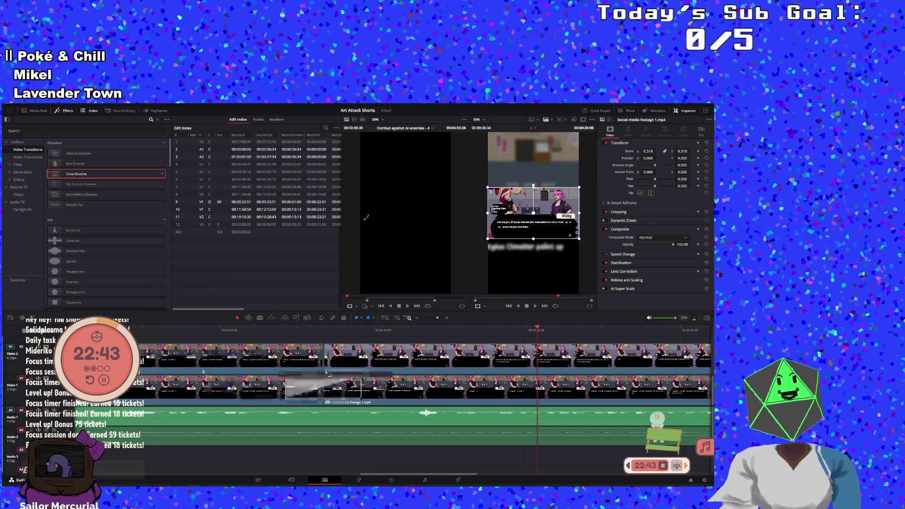
drag(326, 374, 327, 357)
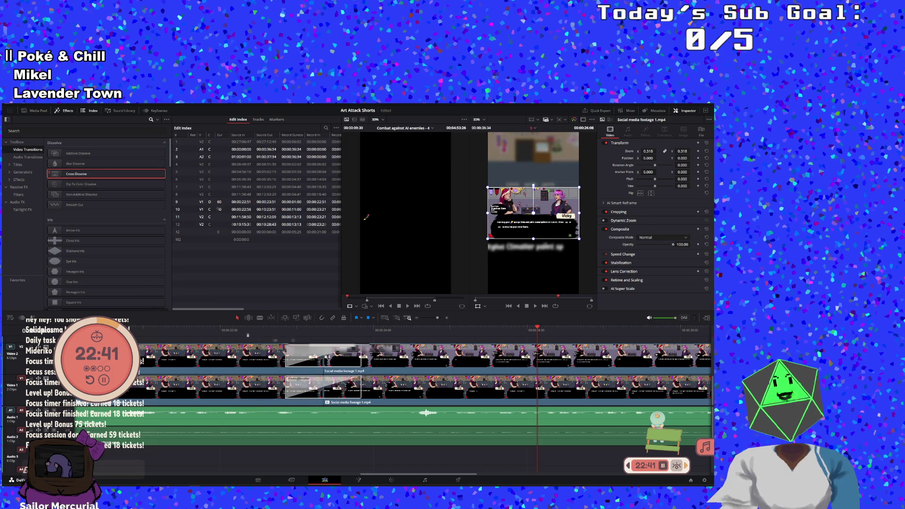
- Play through the new transition and on past the call-to-action to the end
click(508, 306)
click(535, 307)
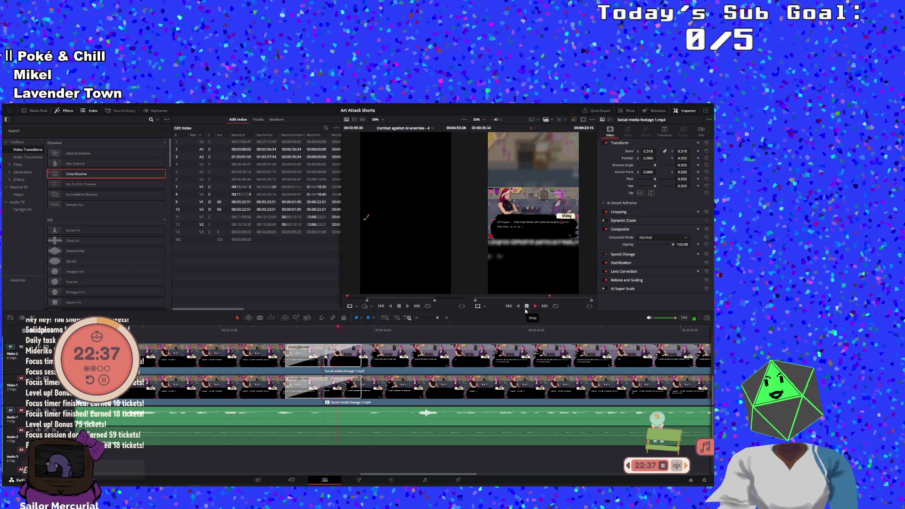
click(525, 308)
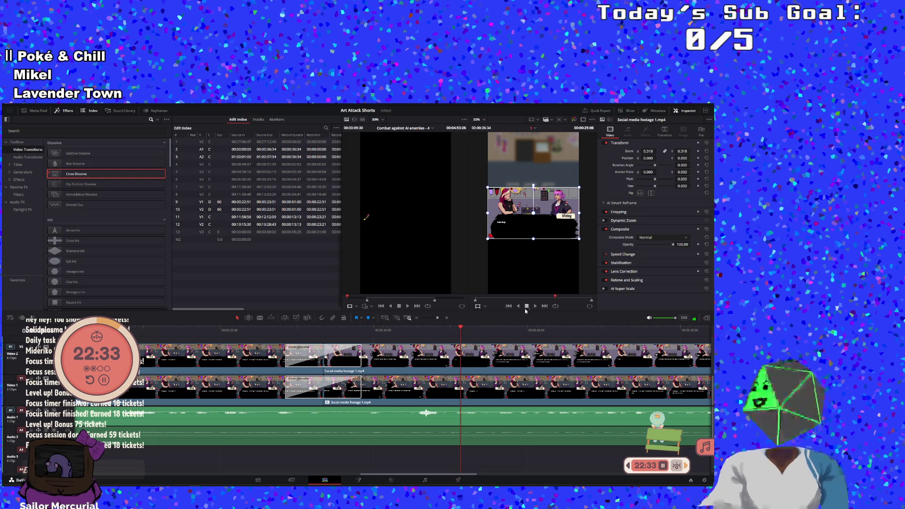
click(537, 306)
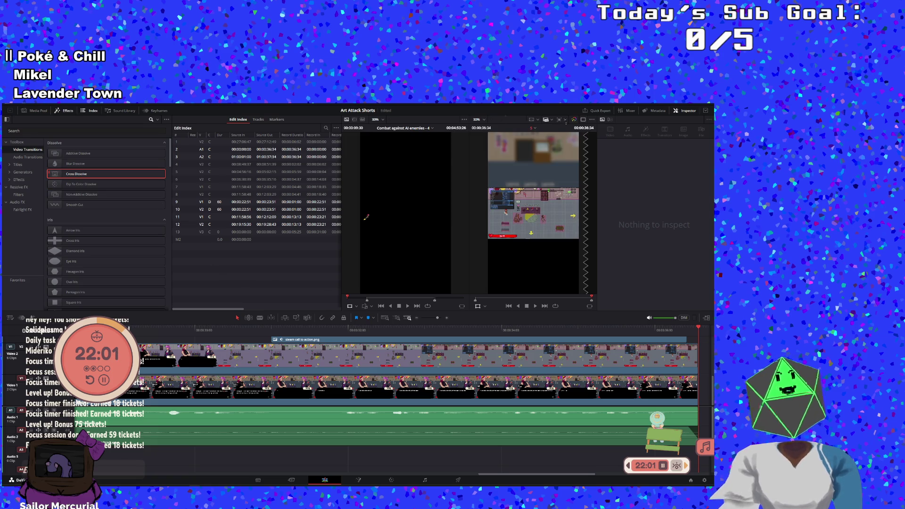
- Load the Template timeline from the media pool and select its audio clip and second Template item
click(29, 110)
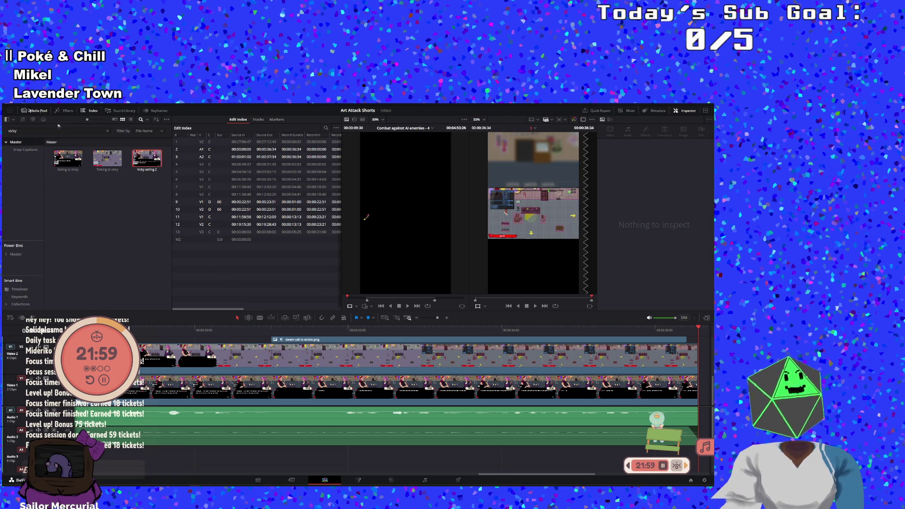
text(temp)
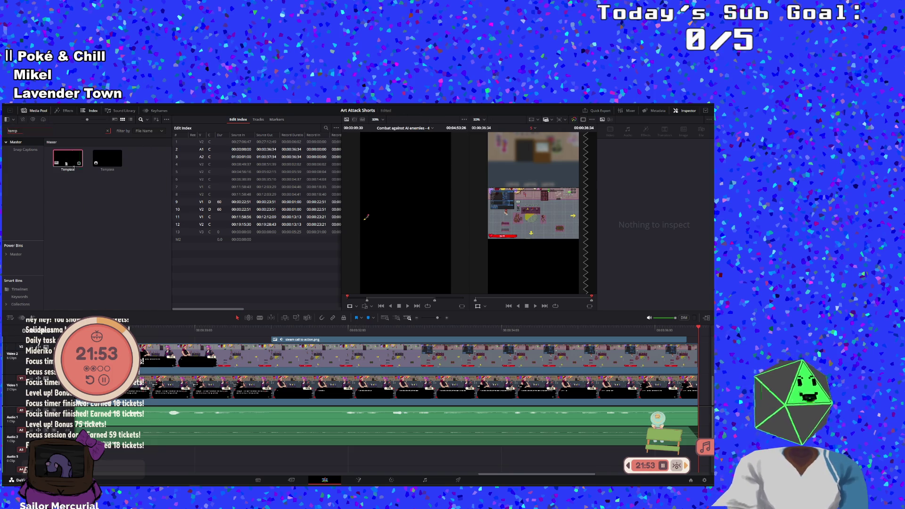
double_click(66, 163)
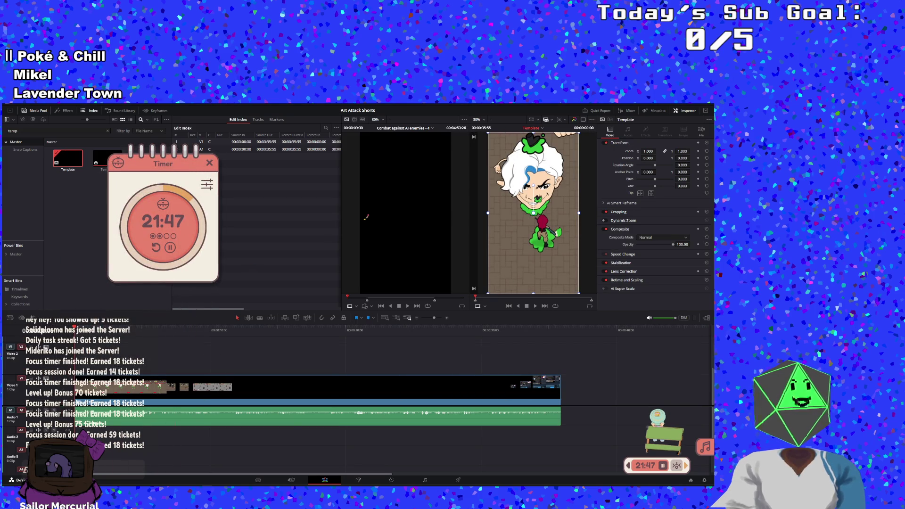
click(228, 424)
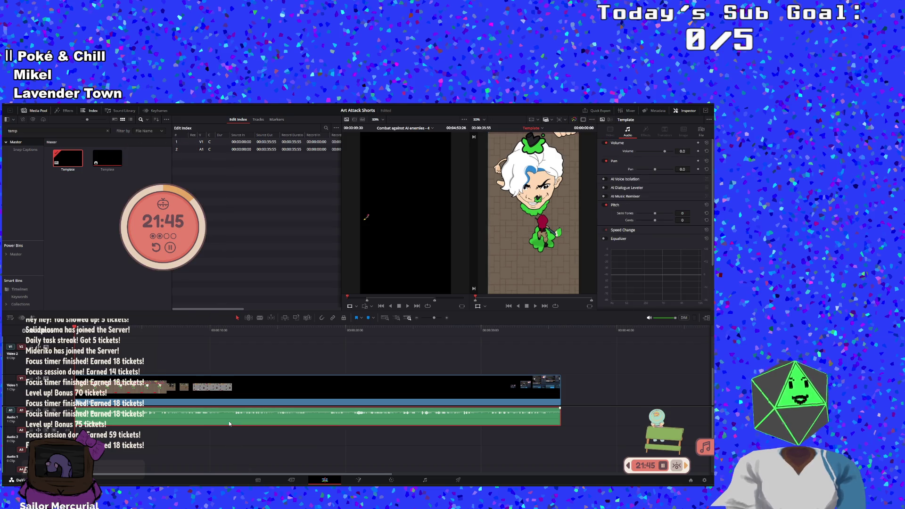
click(109, 163)
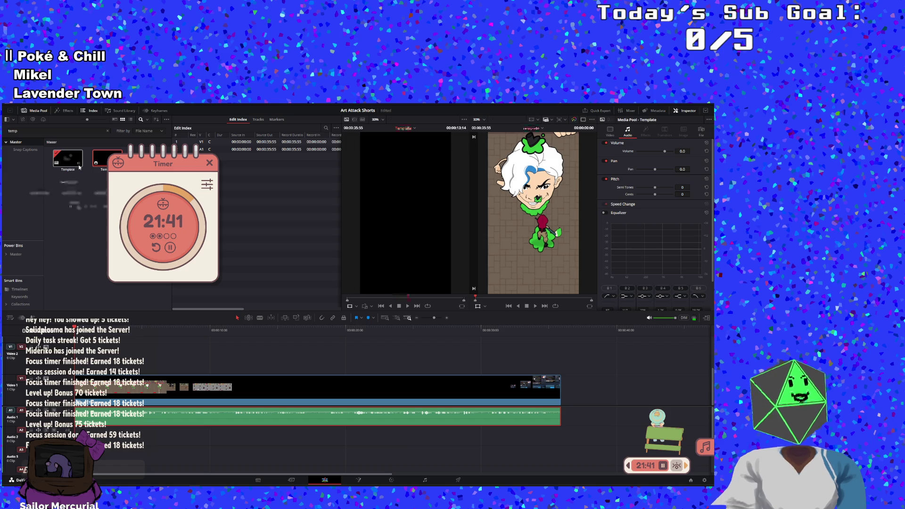
- Decompose the Template clip in place into its social clips, steam image and voice audio, trimming the voice end
right_click(276, 419)
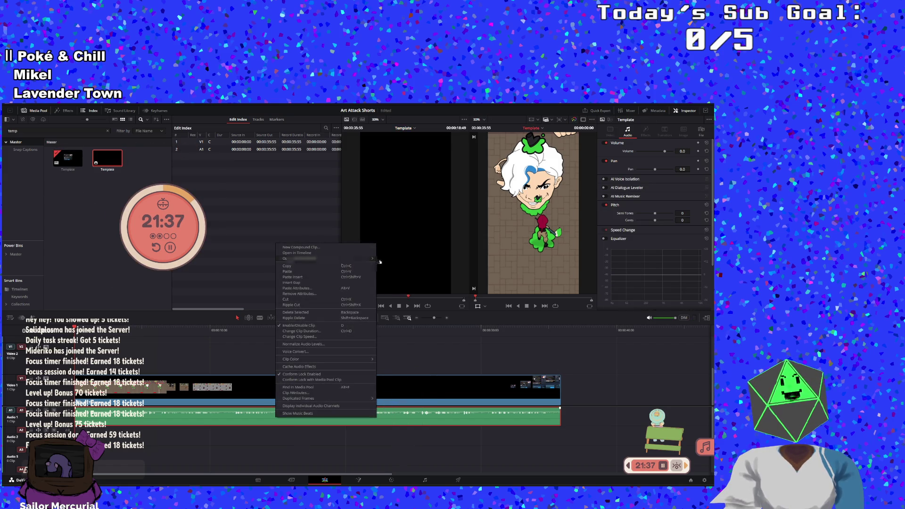
click(383, 258)
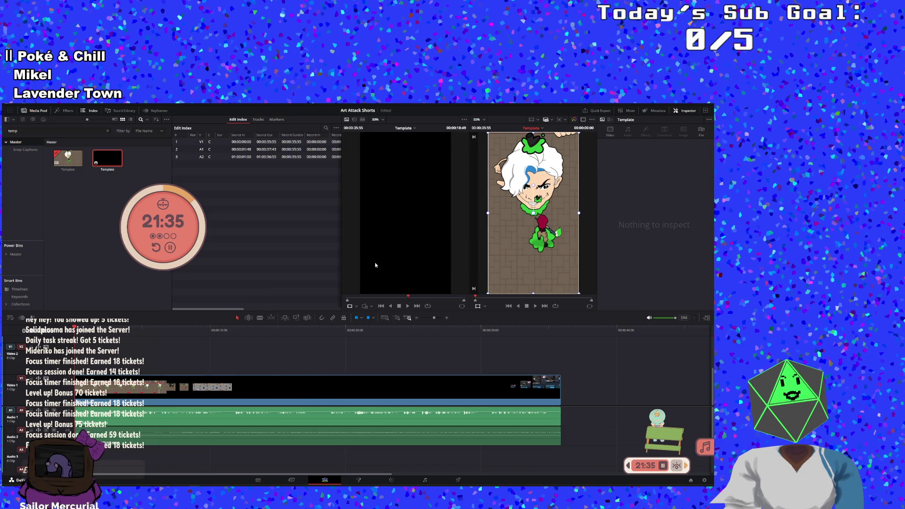
click(239, 381)
right_click(239, 381)
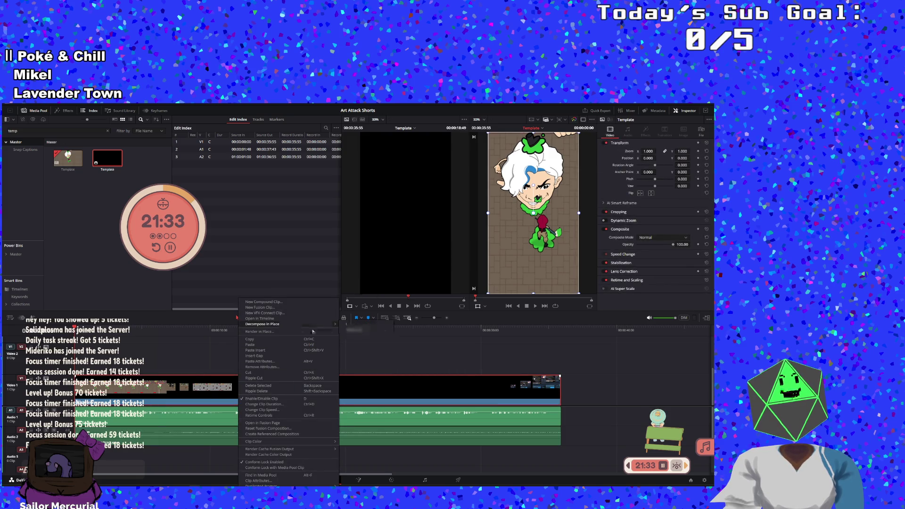
click(349, 327)
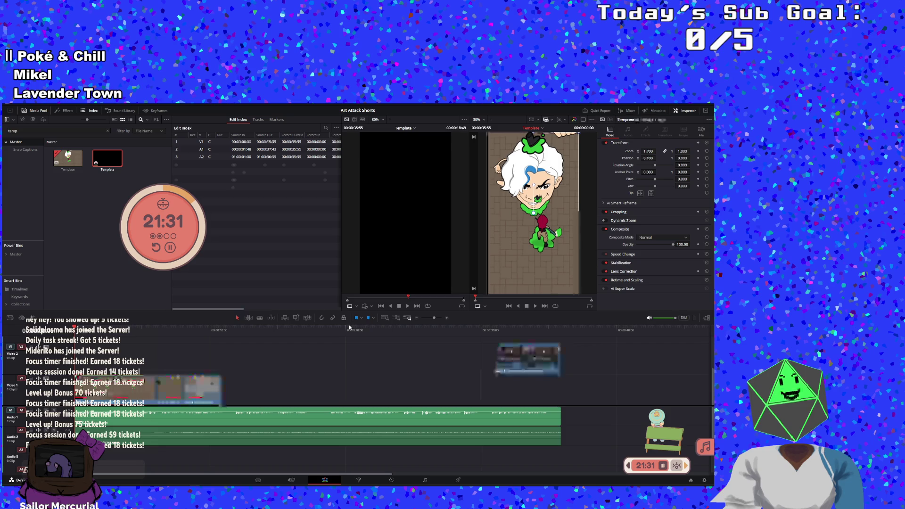
click(314, 425)
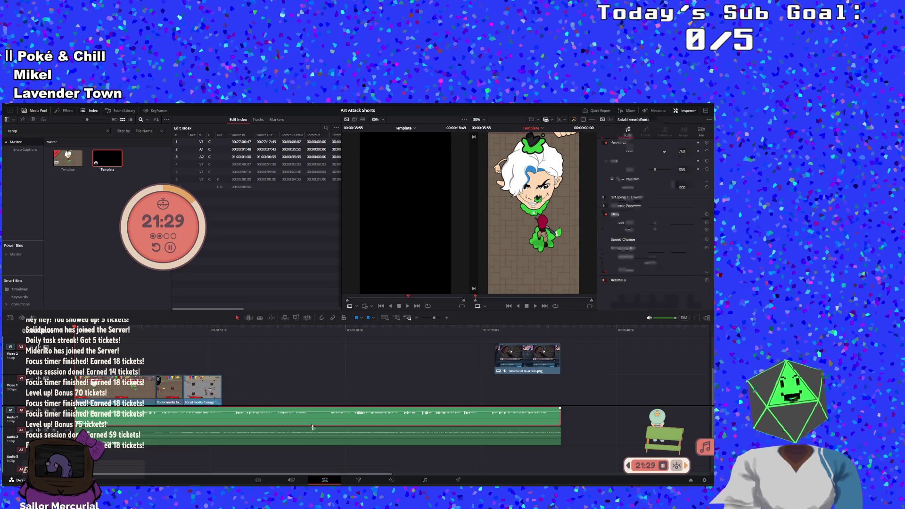
click(563, 431)
drag(552, 428, 548, 427)
- Preview the steam clip section and select the Template item in the media pool
click(528, 329)
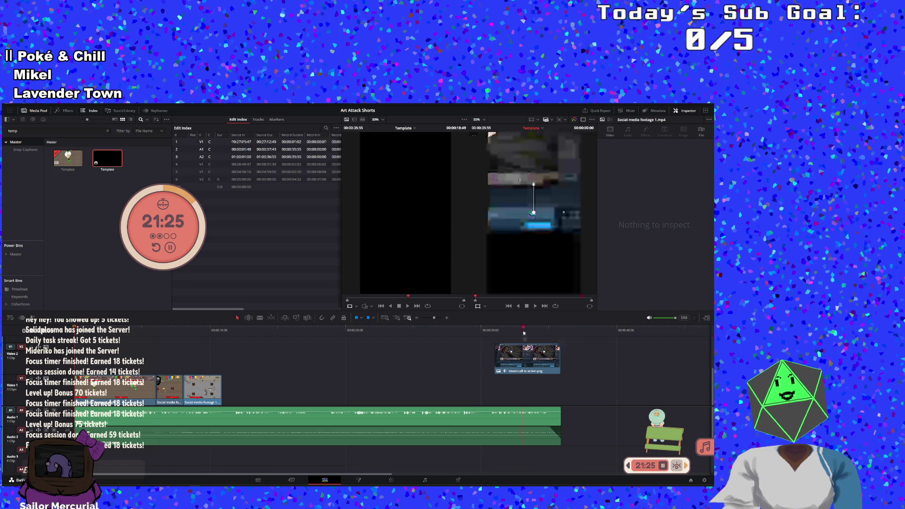
click(535, 306)
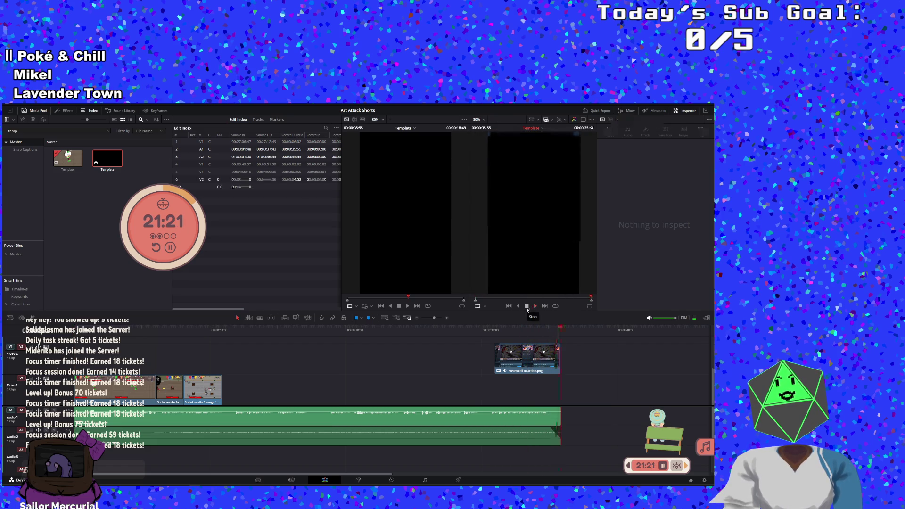
click(277, 374)
click(277, 376)
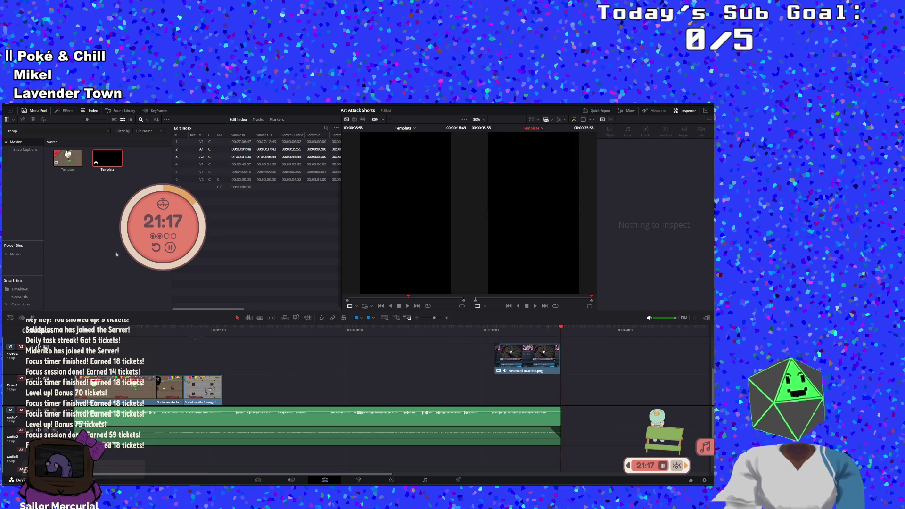
click(103, 159)
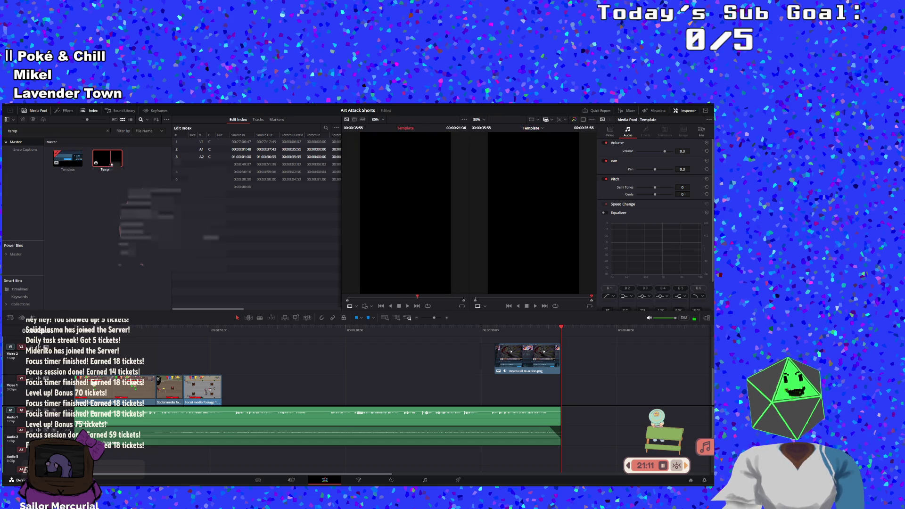
- Start Create New Timeline from the Template item, clear its name, then cancel the dialog
right_click(111, 166)
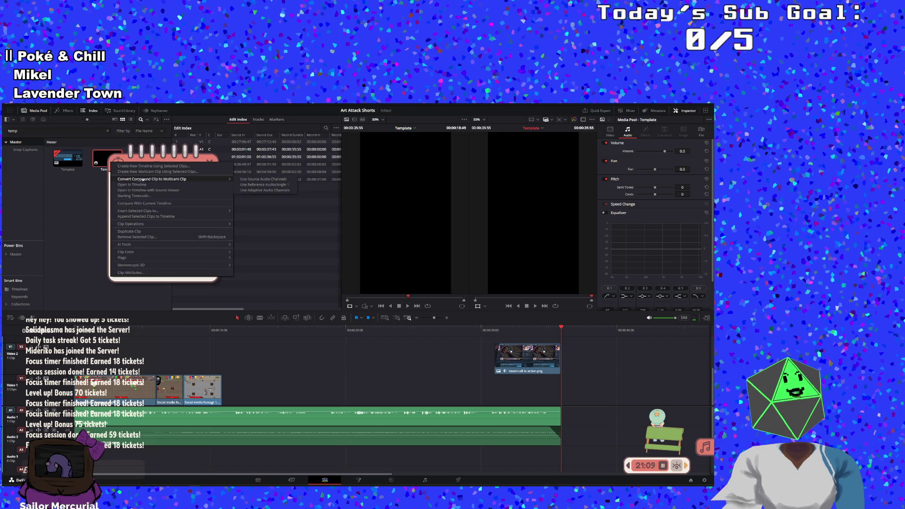
click(147, 165)
right_click(105, 167)
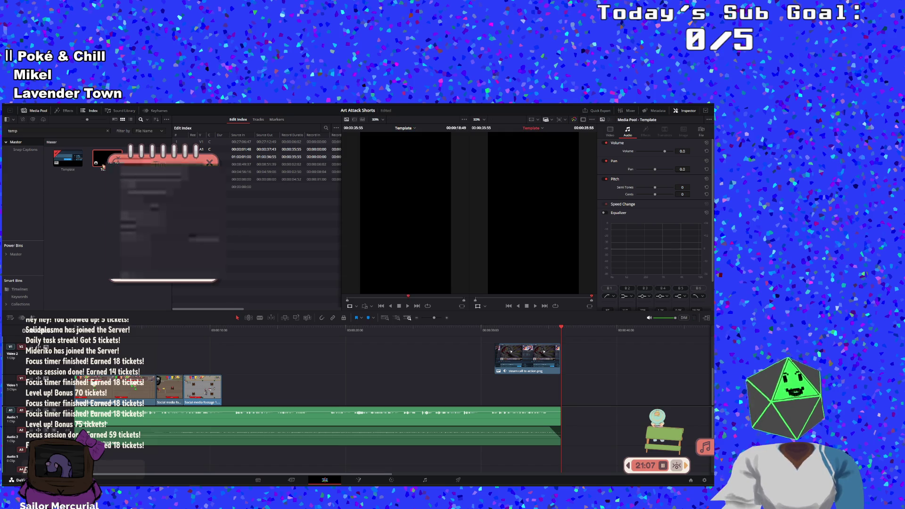
click(143, 169)
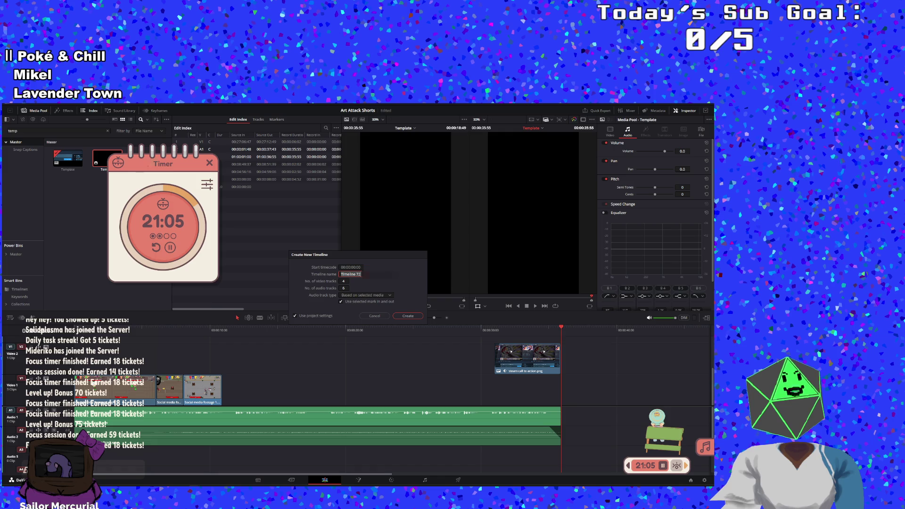
drag(212, 165, 127, 339)
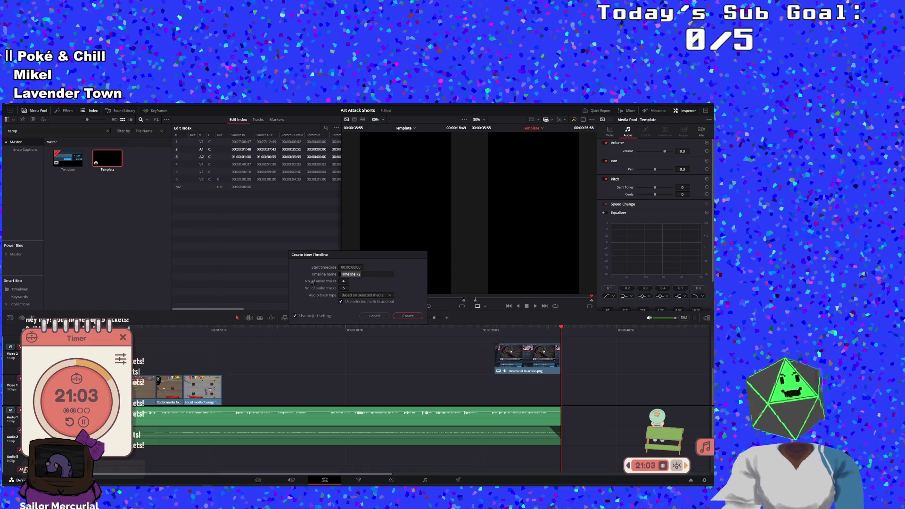
click(363, 274)
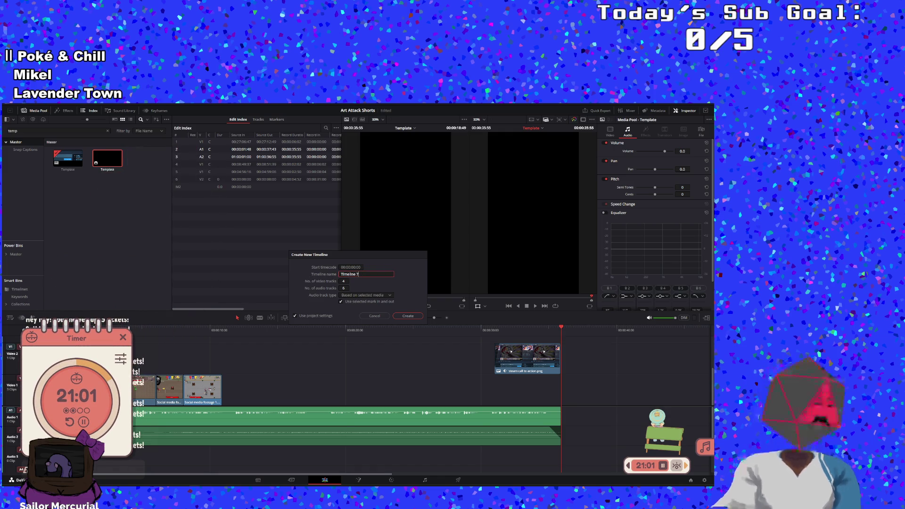
key(BackSpace)
key(BackSpace)
key(BackSpace)
key(BackSpace)
key(BackSpace)
key(BackSpace)
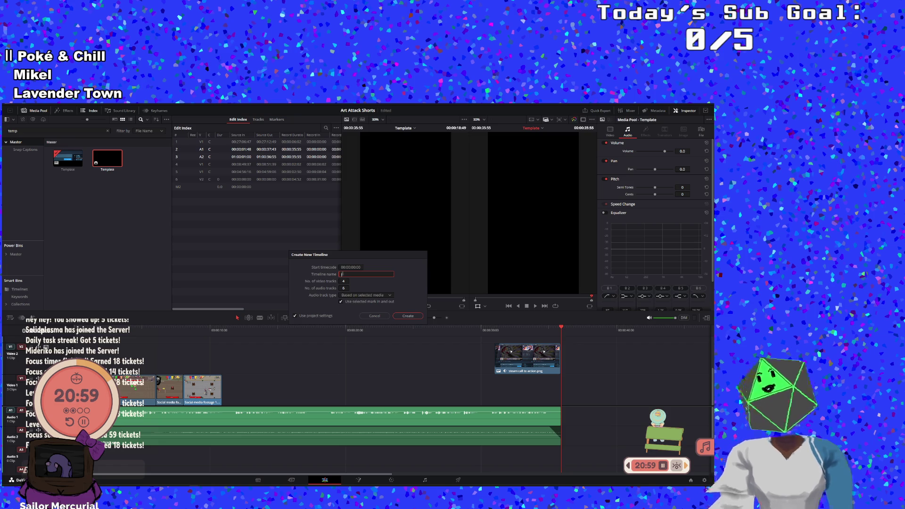
key(Escape)
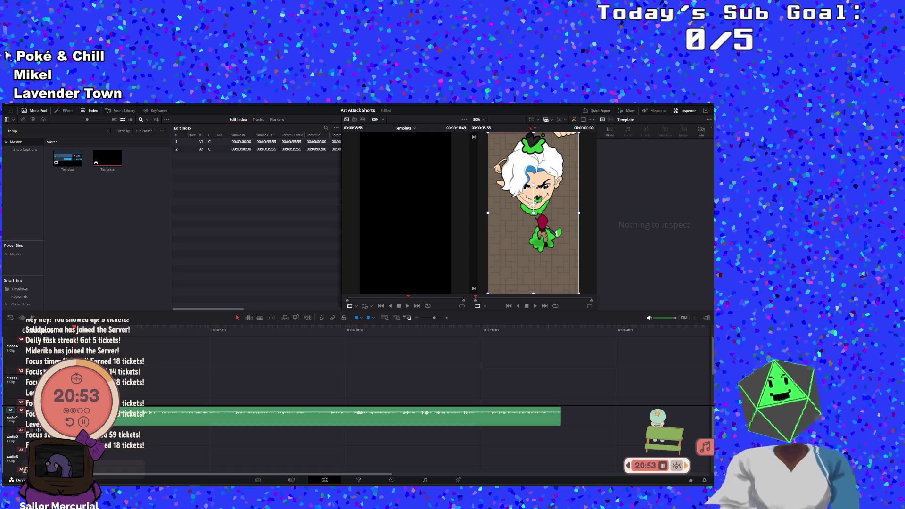
- Move the expanded recording timer out of the way of the timeline and collapse it again
click(95, 416)
drag(169, 320, 664, 319)
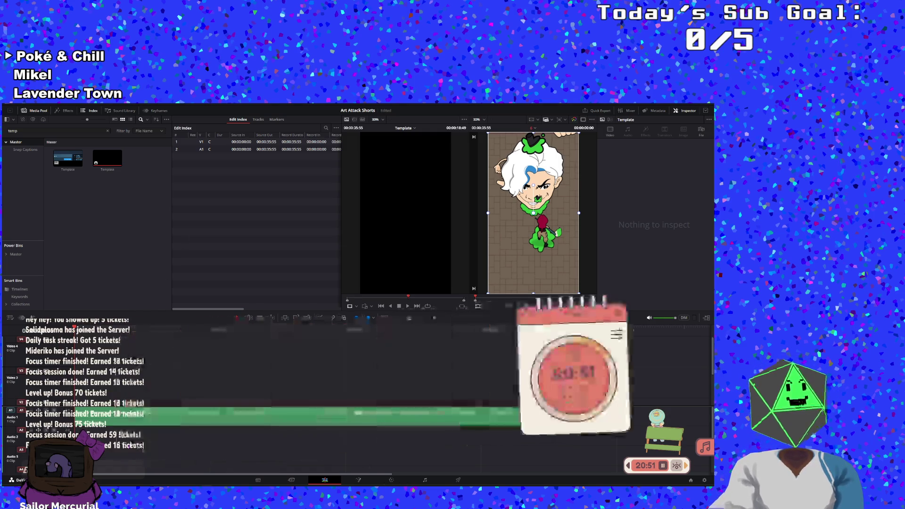
click(661, 312)
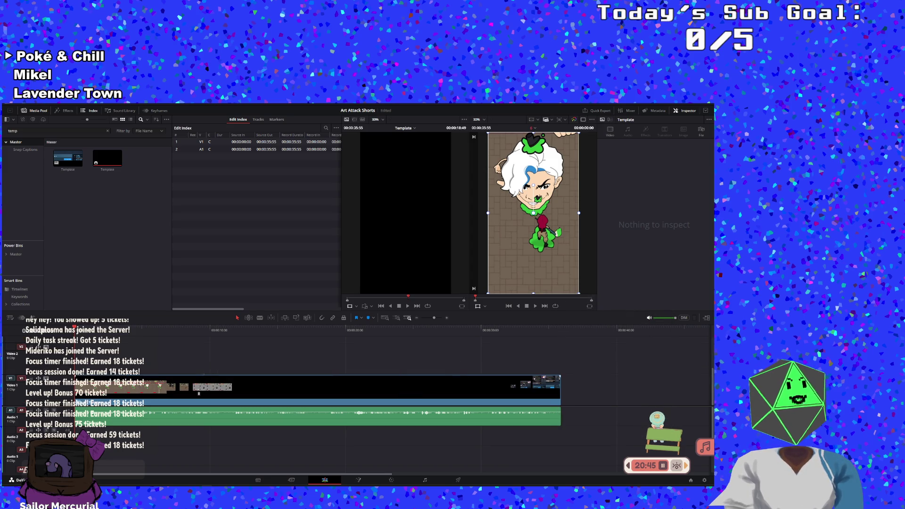
- Decompose in Place both the Template video clip and the voice audio clip, then play the result
right_click(198, 389)
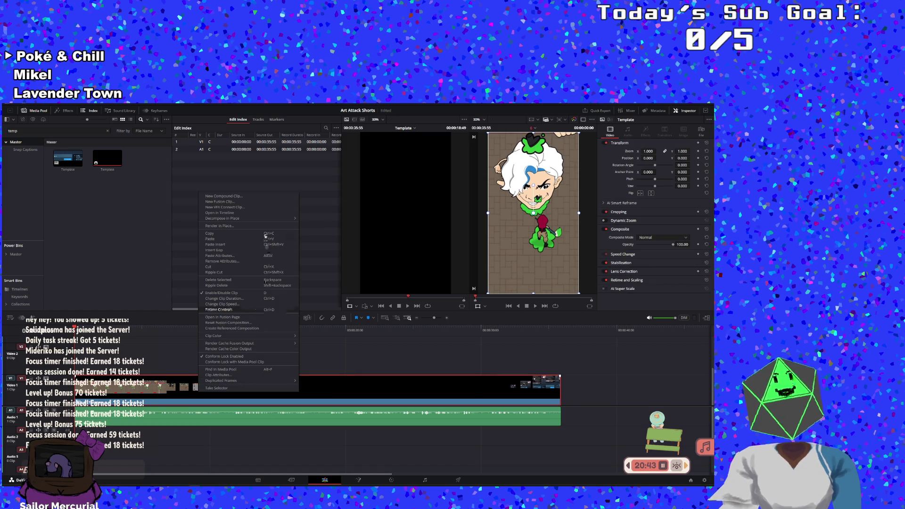
mouse_move(224, 219)
click(320, 219)
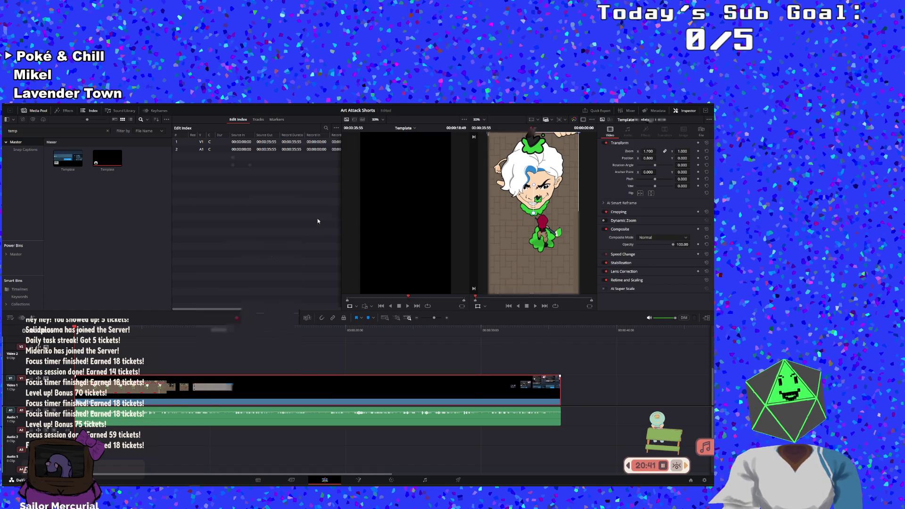
right_click(239, 418)
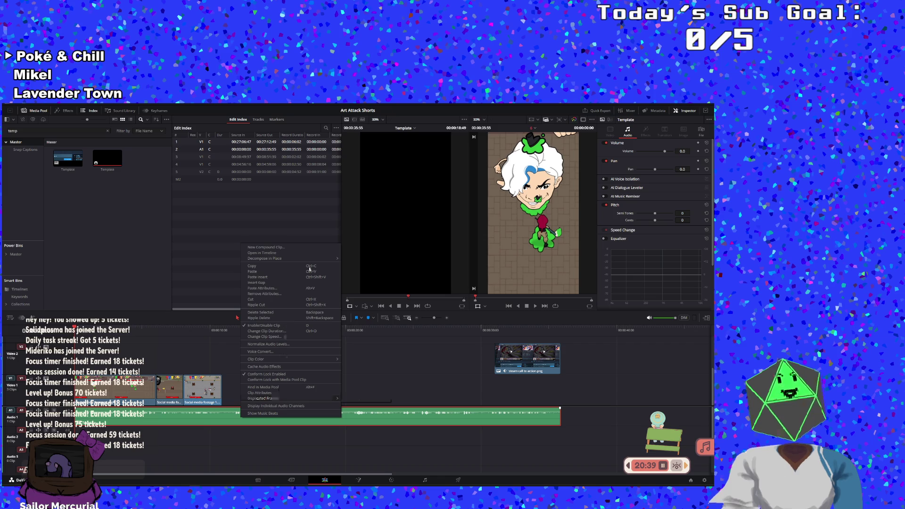
click(352, 259)
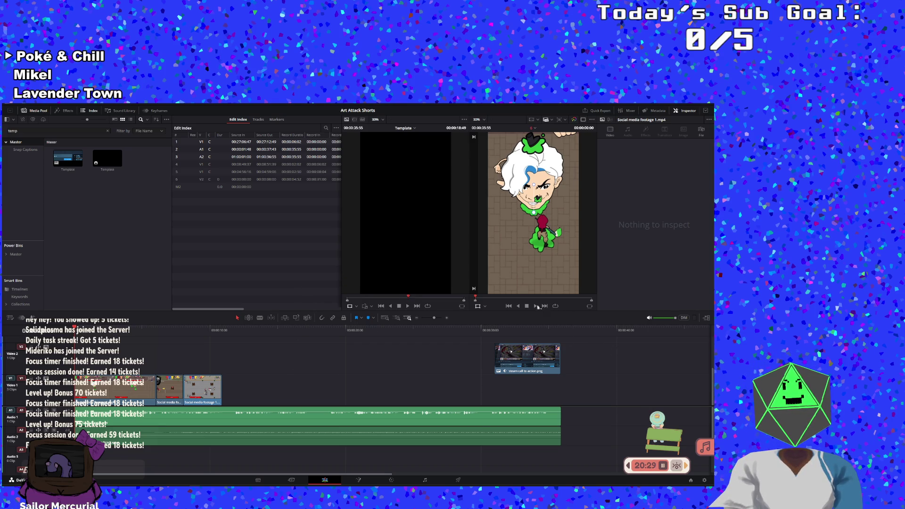
click(537, 307)
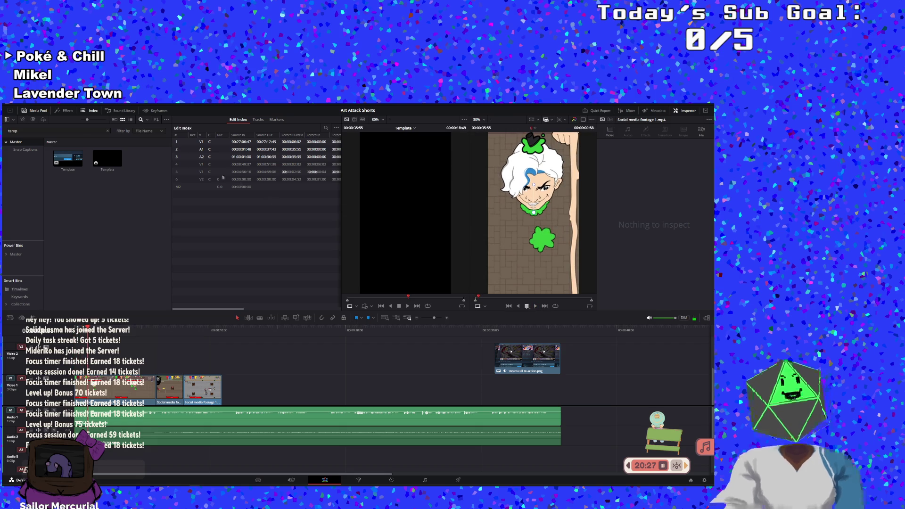
- Clear the media pool search filter so the Sarah Short 6.wav voice clip is listed and selected
click(21, 131)
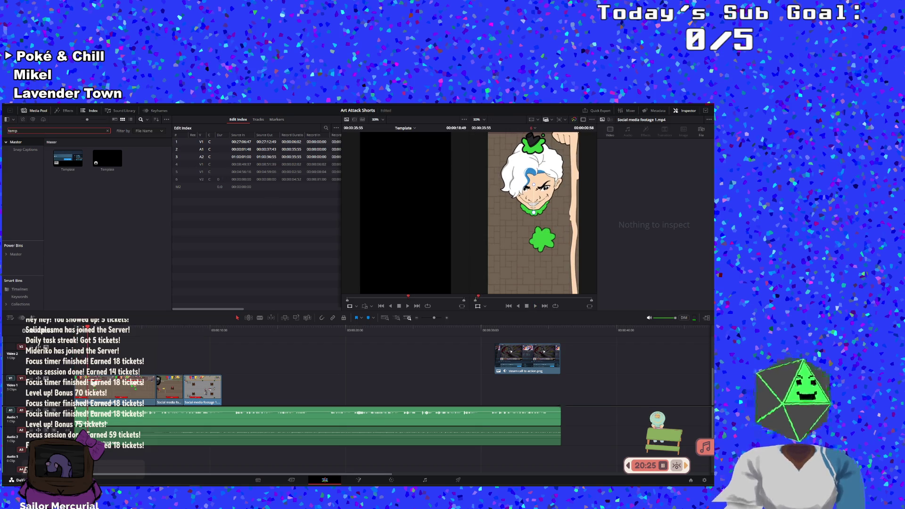
key(BackSpace)
key(BackSpace)
key(BackSpace)
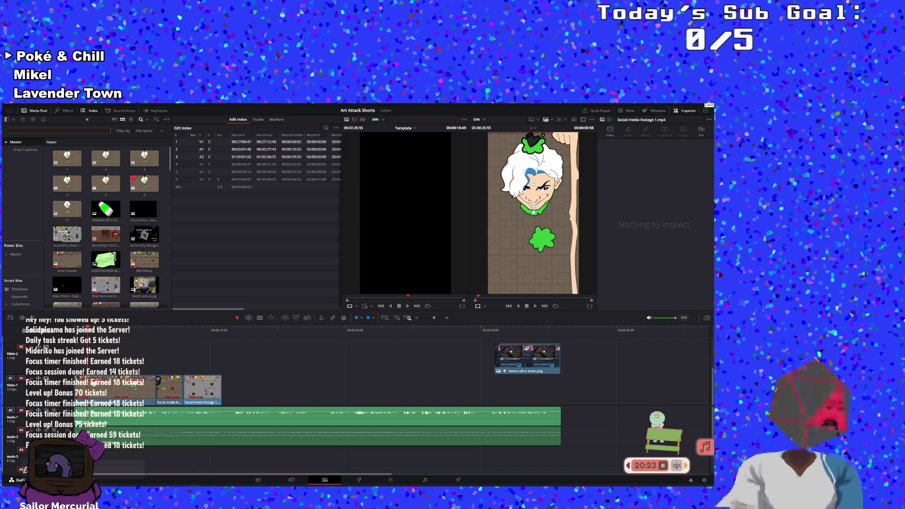
text(s)
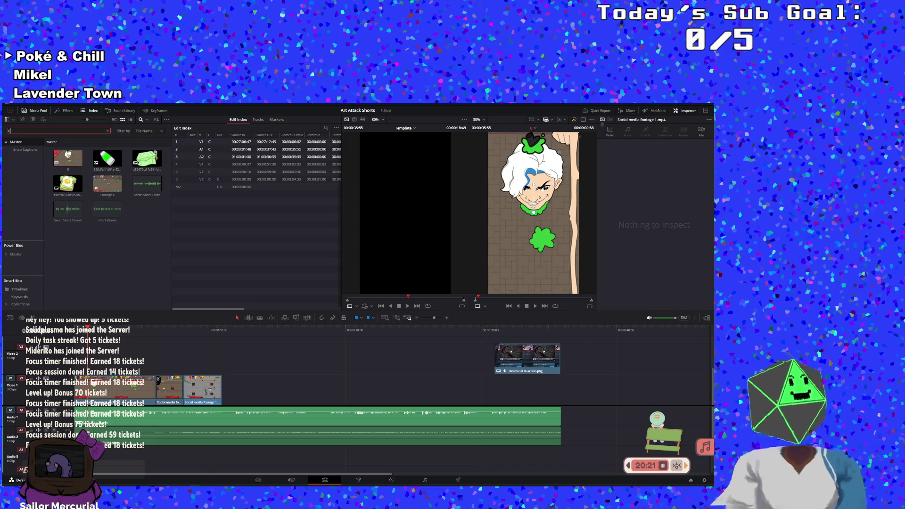
click(147, 184)
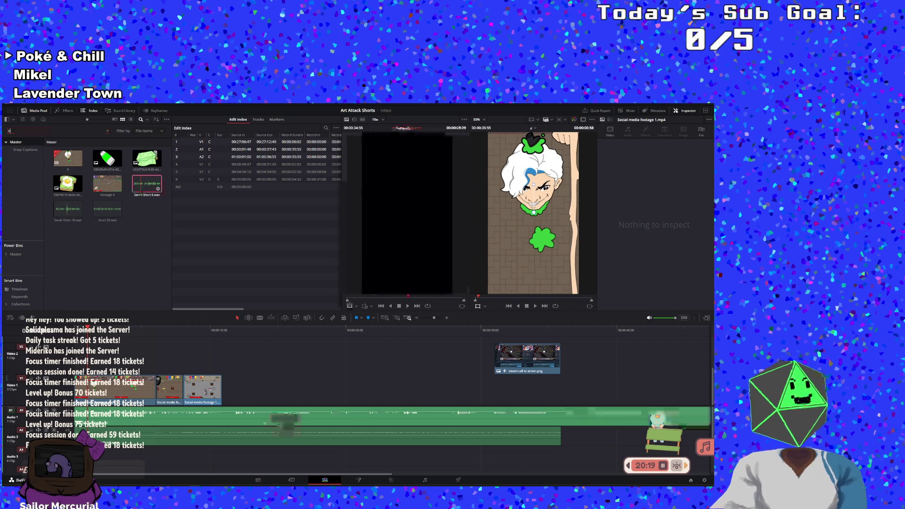
- Drag Sarah Short 6.wav onto a timeline audio track and return the playhead to the start
mouse_move(301, 437)
mouse_down()
mouse_move(356, 398)
mouse_move(391, 398)
mouse_move(431, 435)
mouse_up()
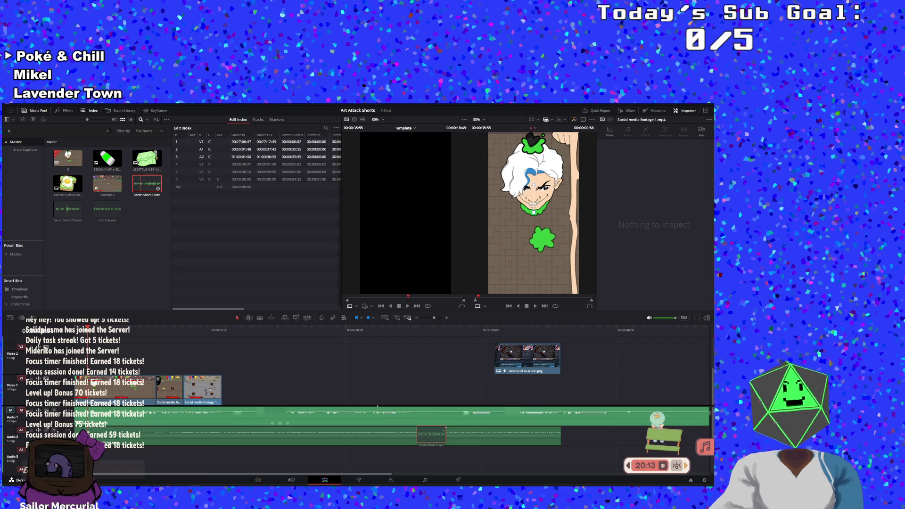
drag(432, 435, 360, 413)
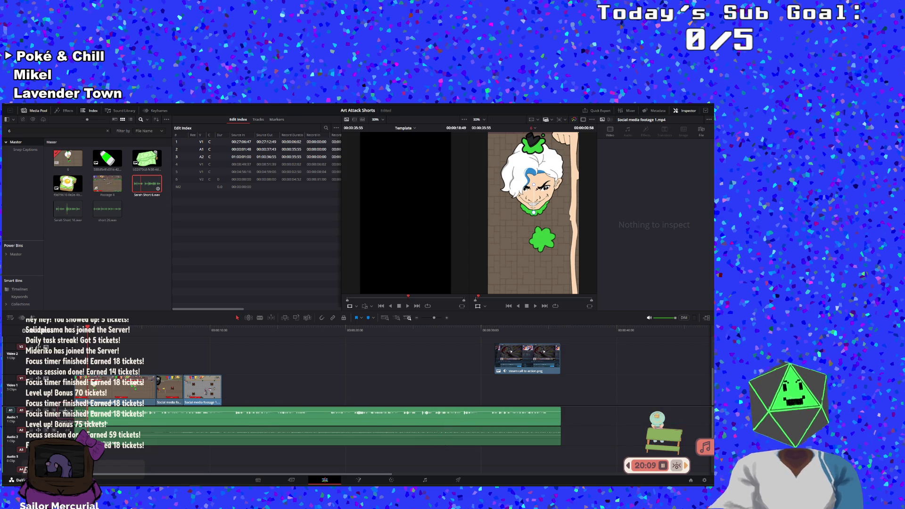
key(Home)
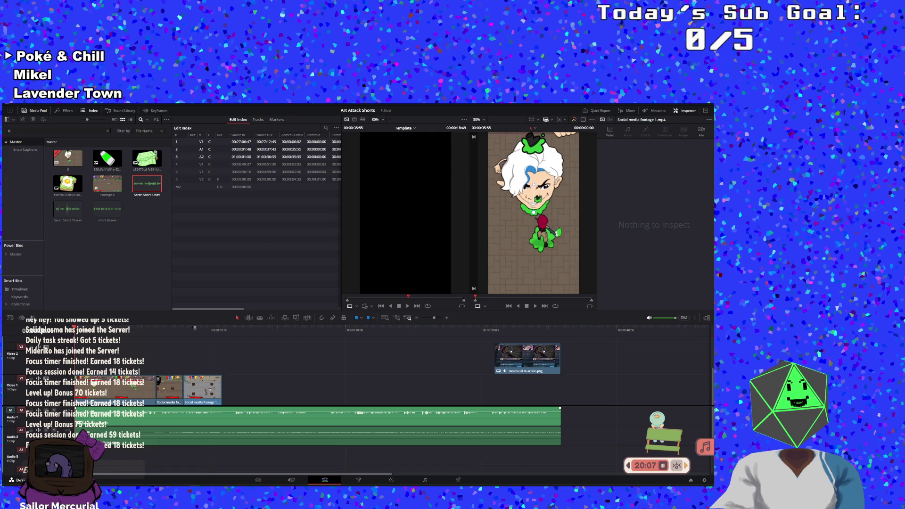
click(534, 306)
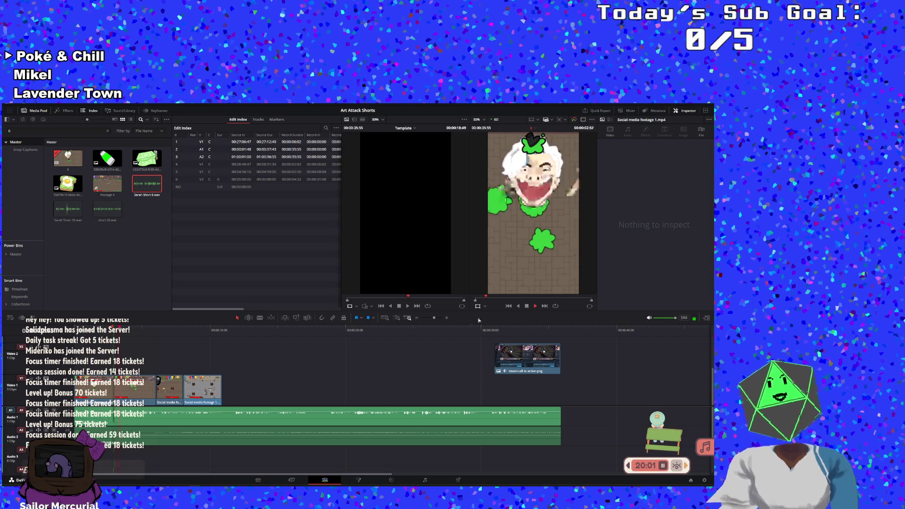
drag(434, 317, 433, 319)
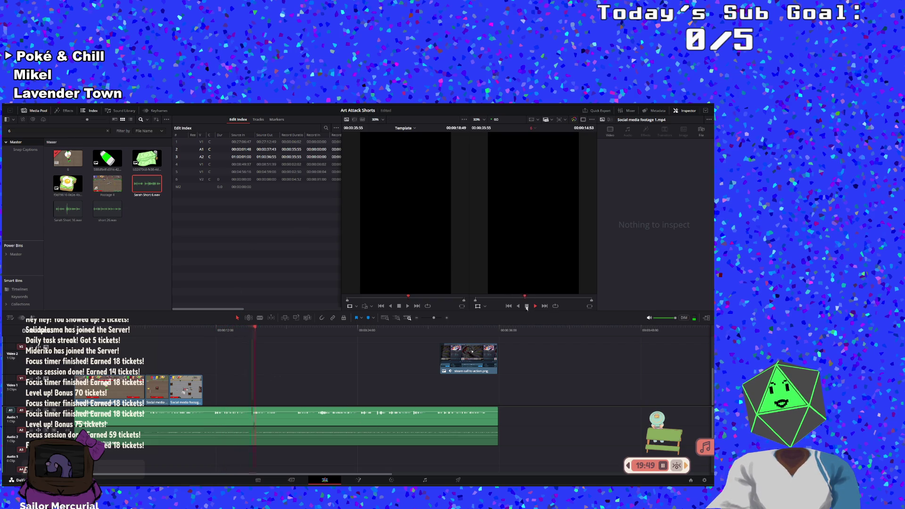
click(527, 306)
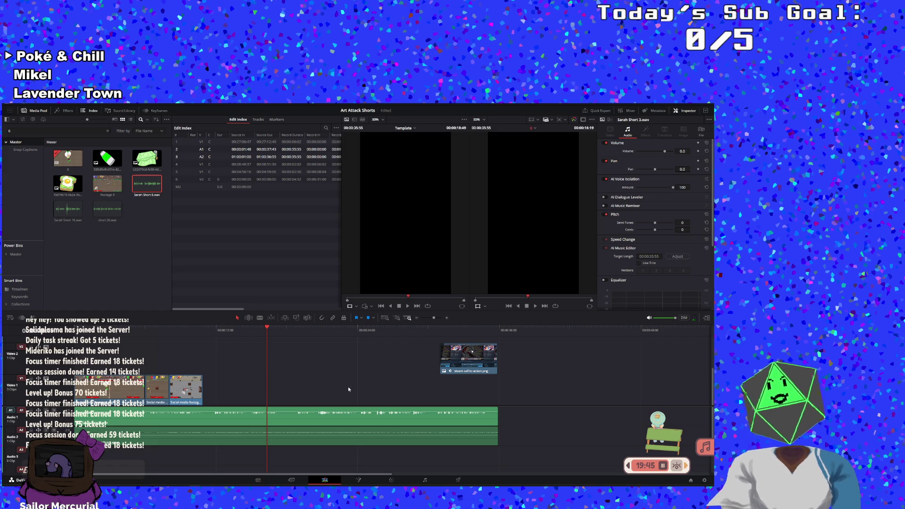
click(214, 330)
click(527, 306)
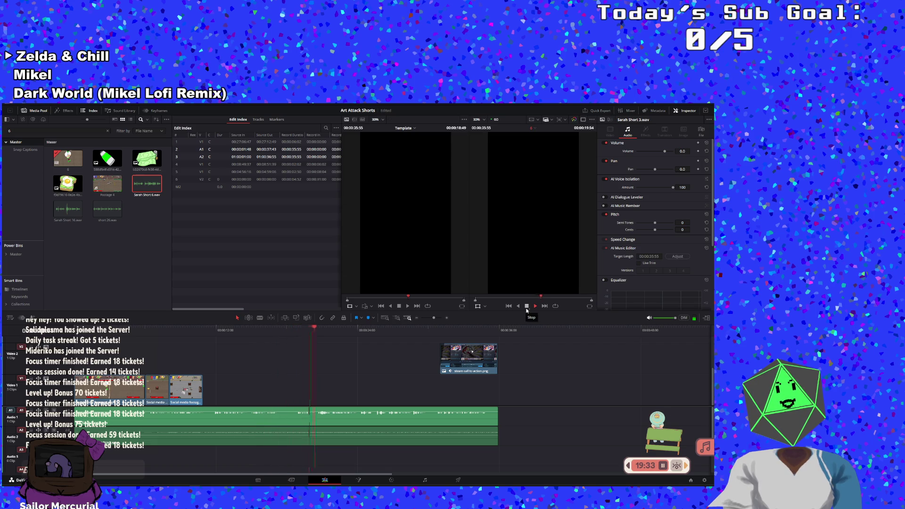
key(space)
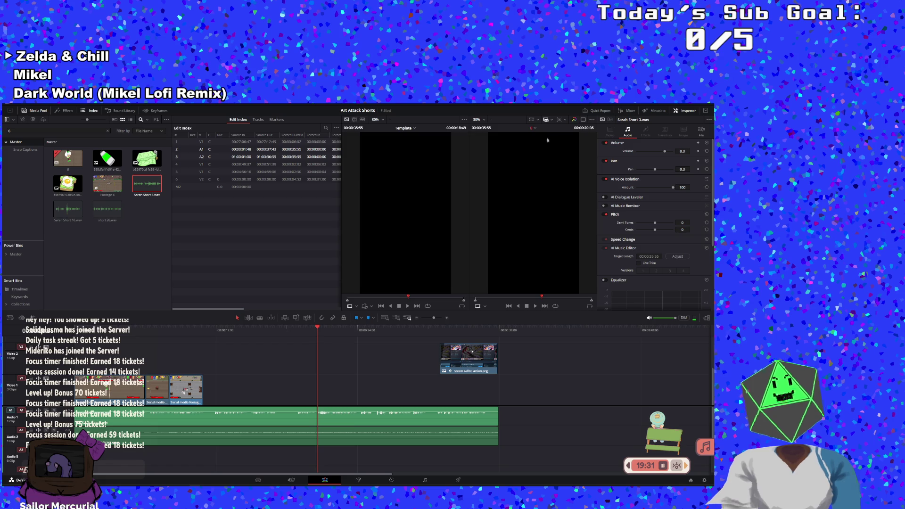
- Switch via the viewer's timeline list to the other short with the social media footage edit
click(533, 128)
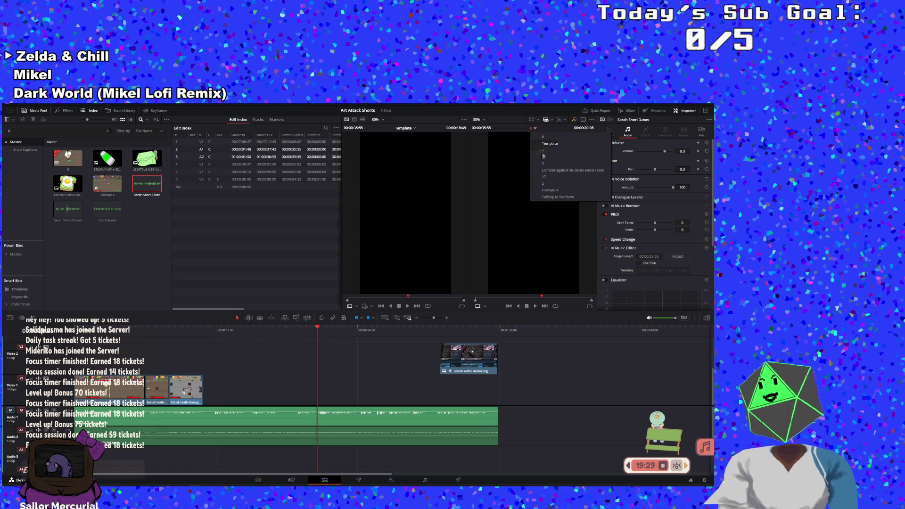
key(Escape)
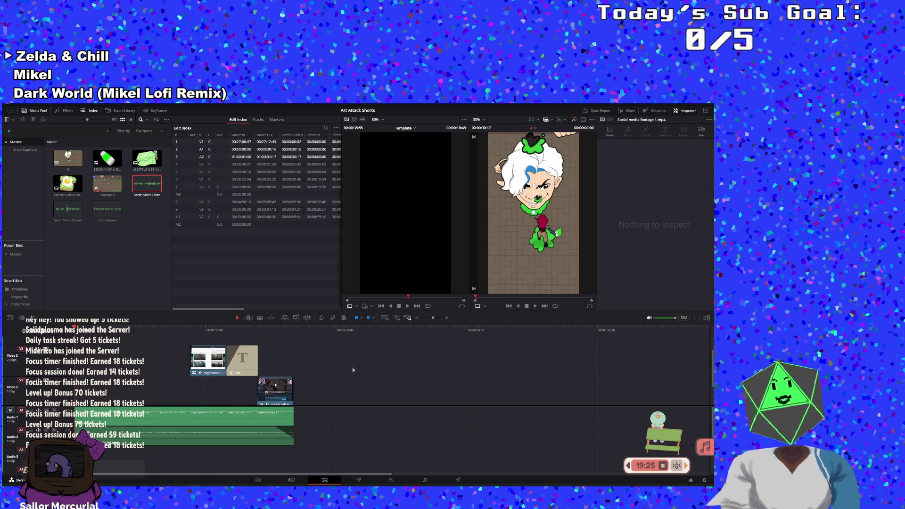
click(534, 127)
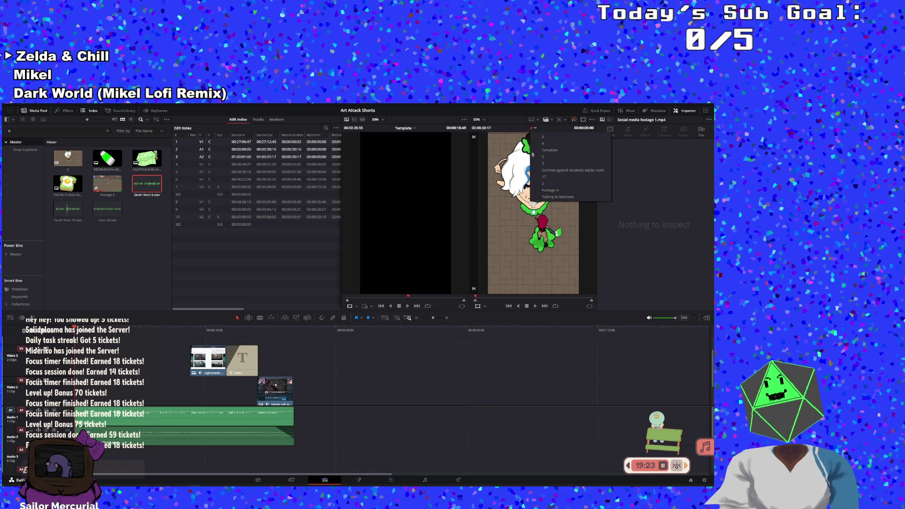
click(535, 164)
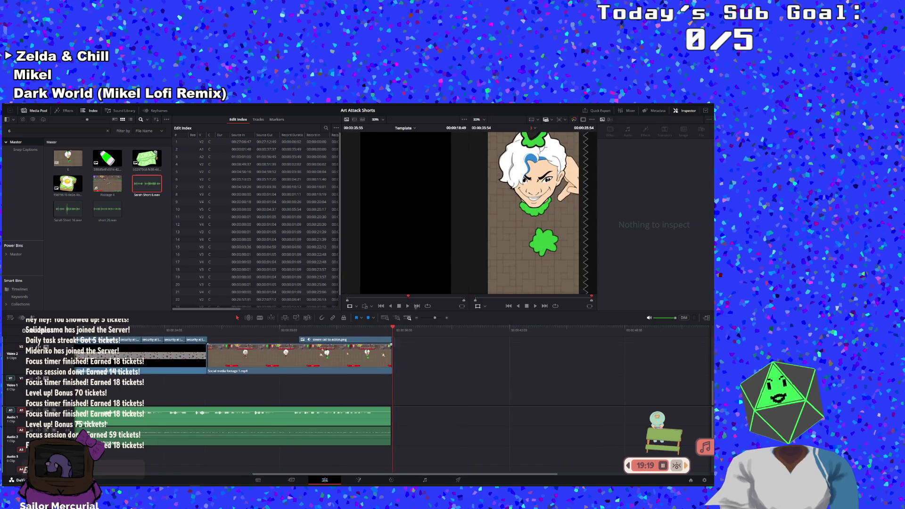
scroll(389, 346, up, 2)
scroll(389, 347, up, 1)
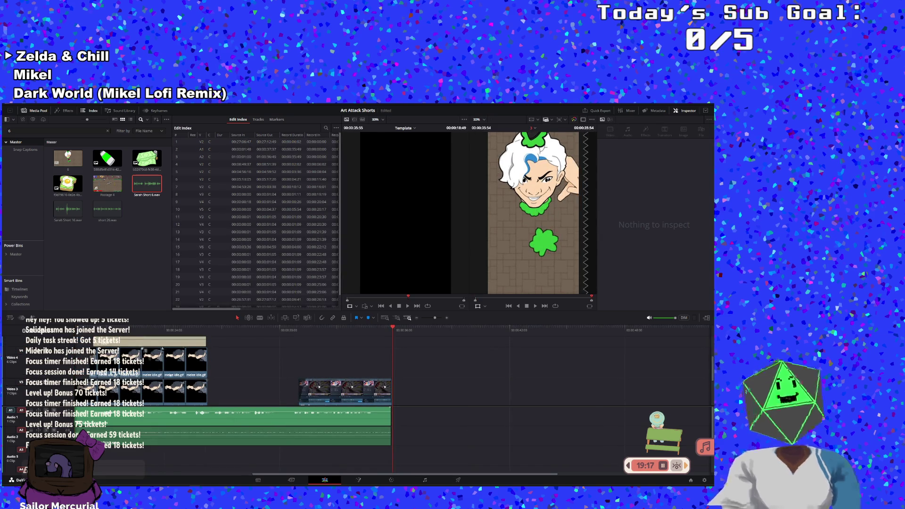
- Play that short's timeline from its first frame
key(Home)
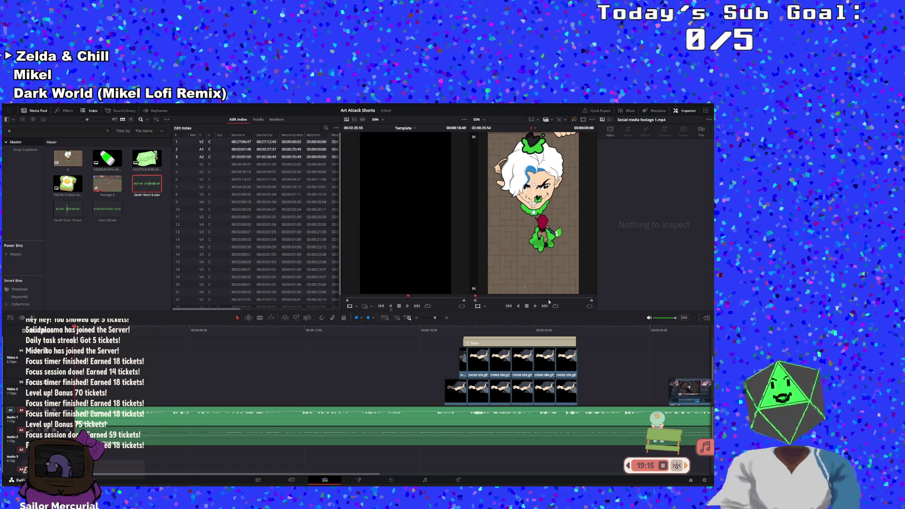
click(534, 306)
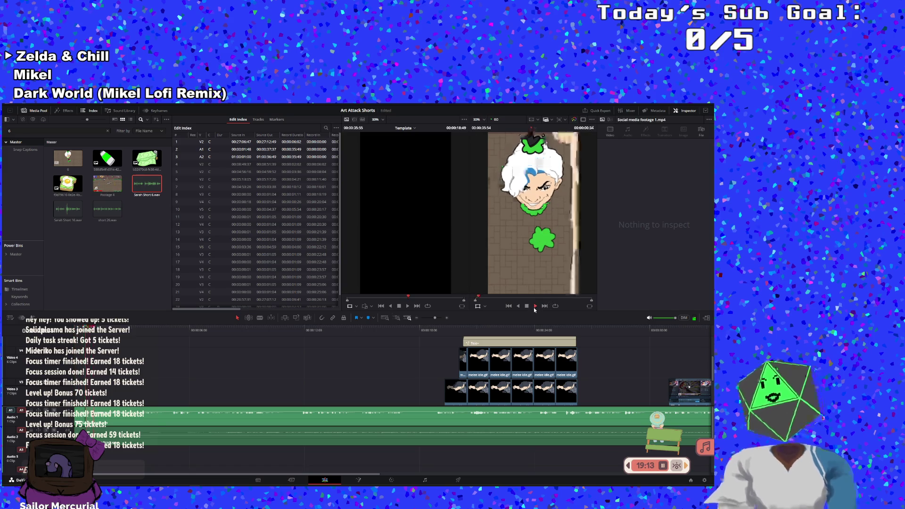
scroll(270, 360, down, 2)
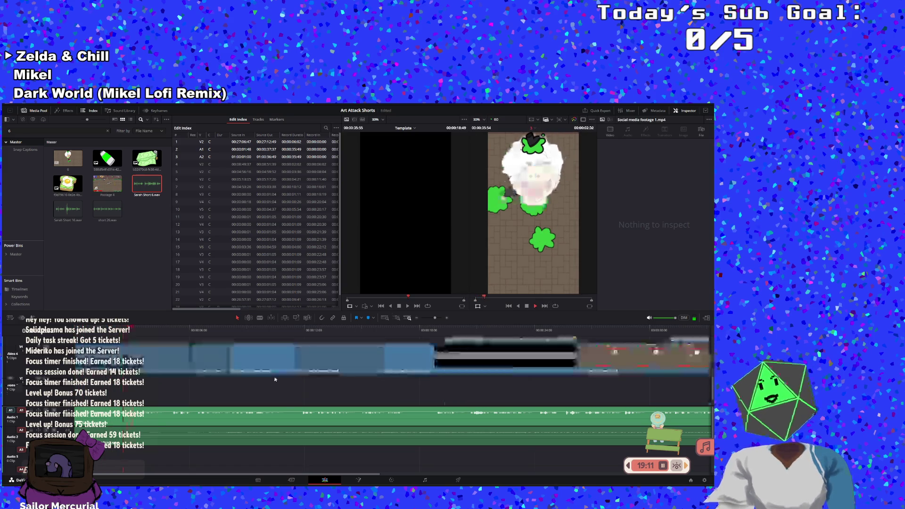
scroll(274, 380, up, 2)
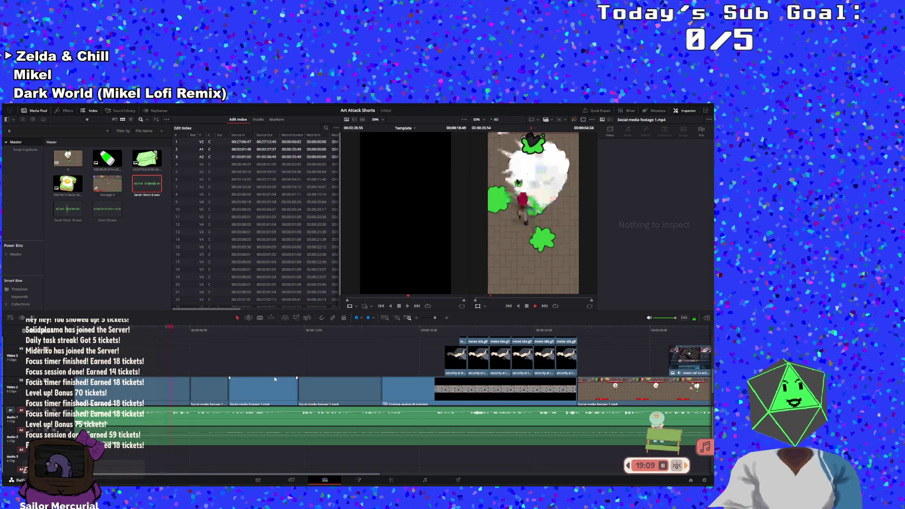
scroll(275, 379, down, 2)
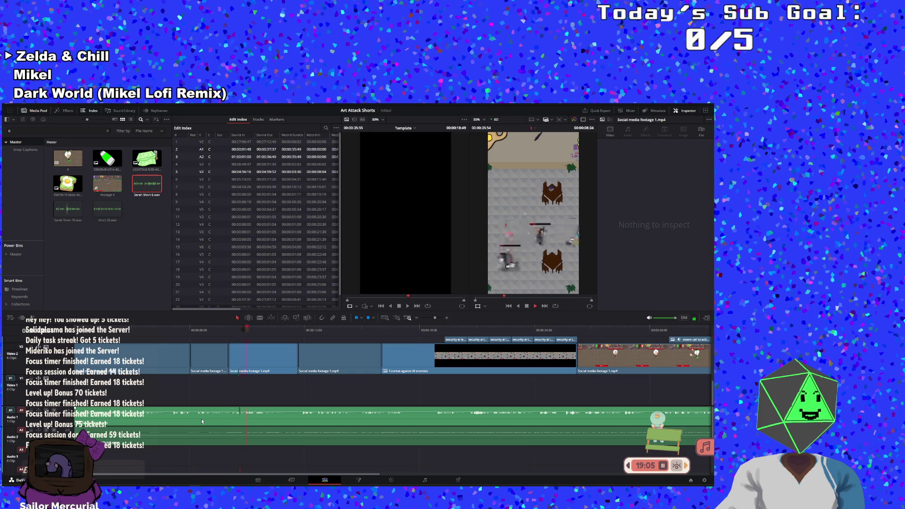
- Load the timeline's Sarah Short 3.wav clip into the source viewer and return to the first frame
click(201, 419)
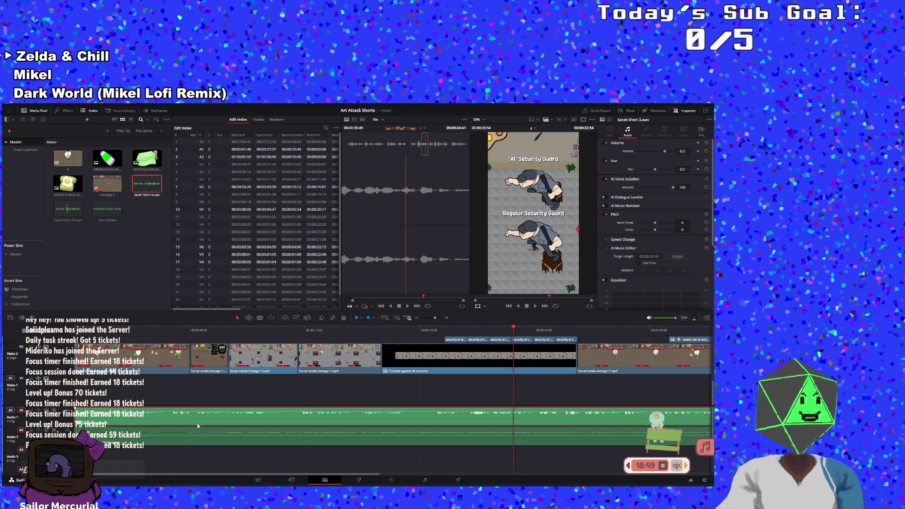
drag(234, 421, 160, 419)
click(169, 391)
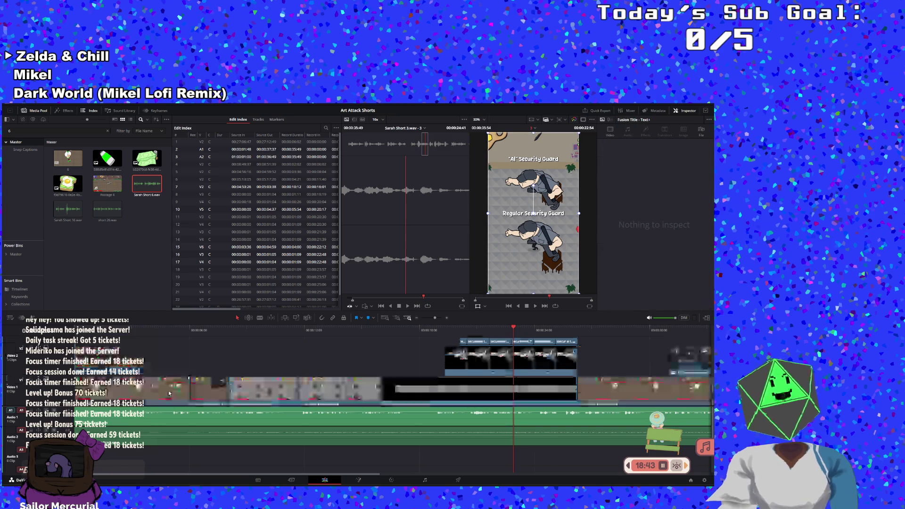
click(152, 255)
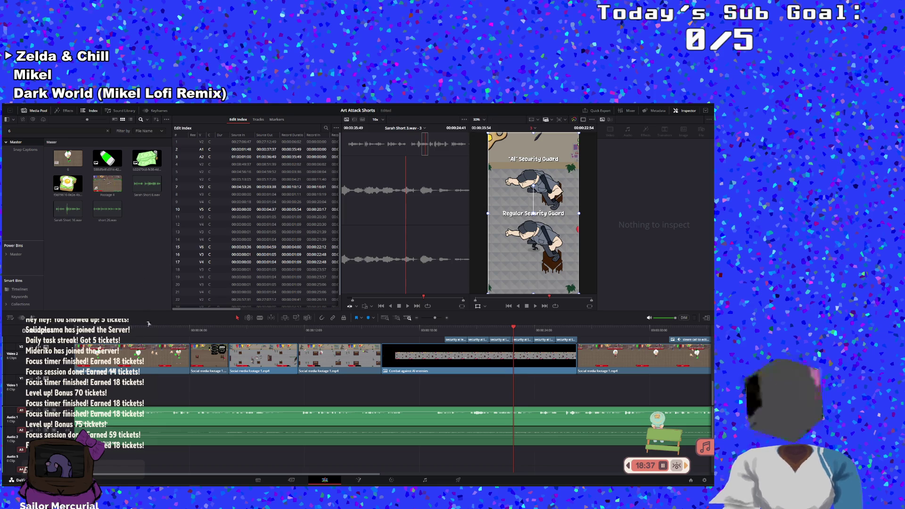
key(Home)
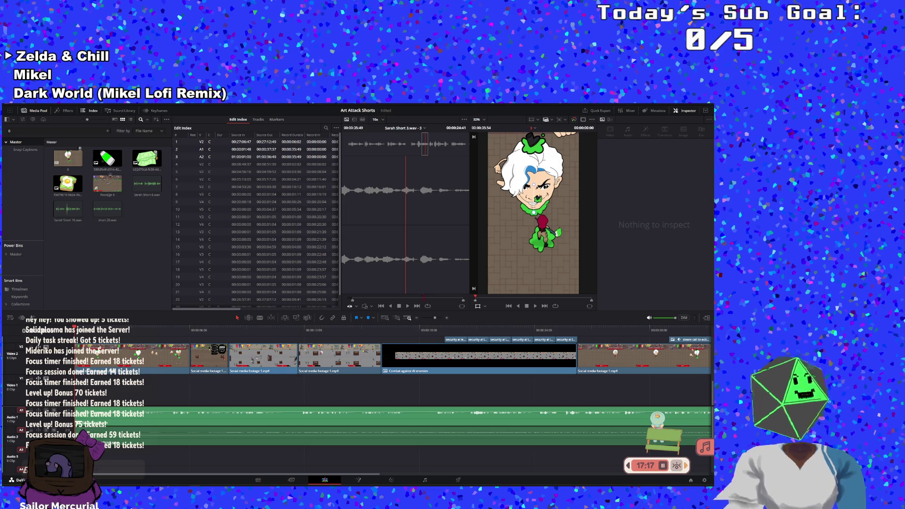
- Filter the media pool by name for 'sarah short' so only the voice clips are listed
click(69, 130)
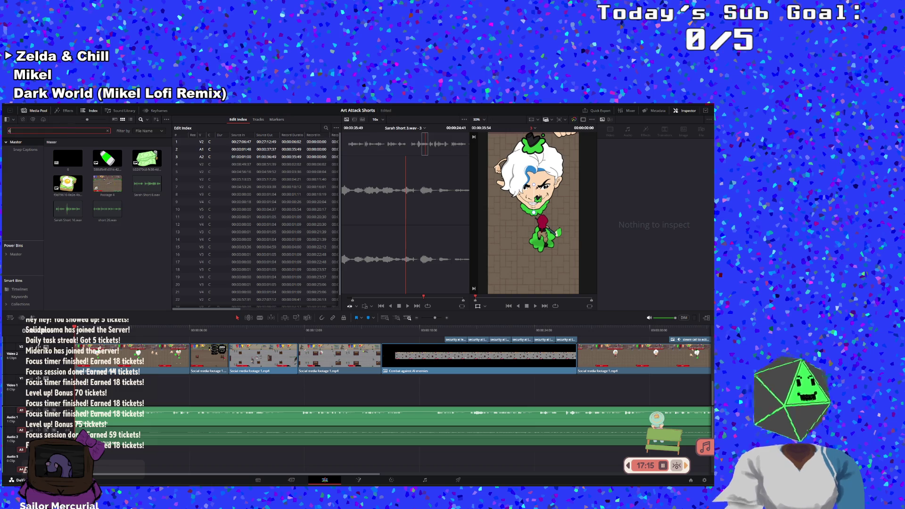
text(sar)
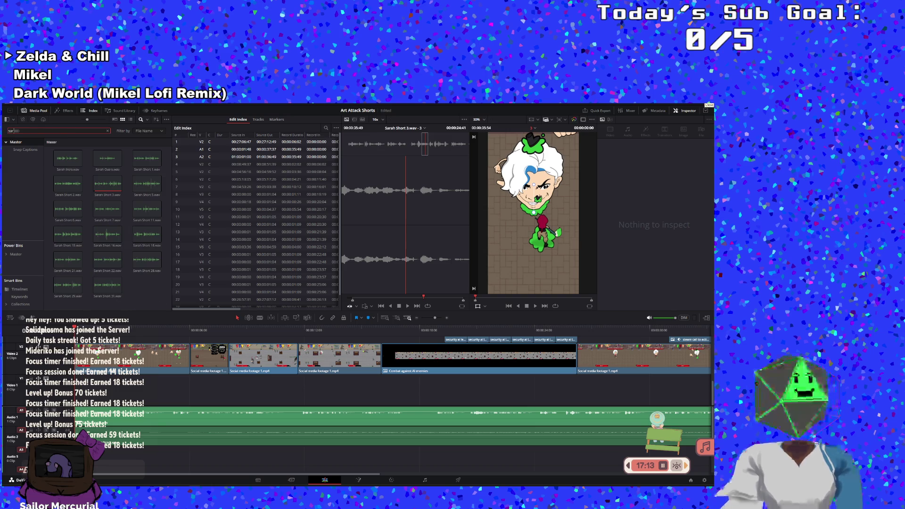
text(ah short)
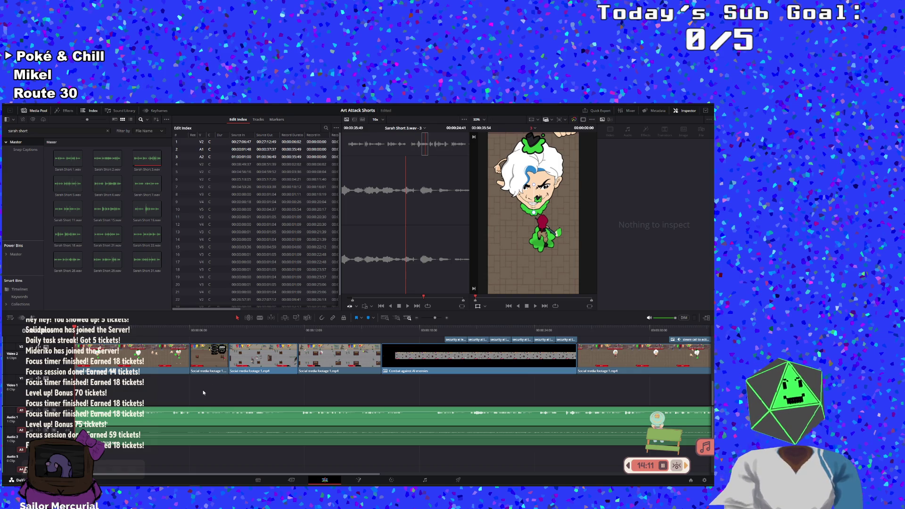
- Switch from the viewer menu to the shorter short with the highschool and combat clips
click(180, 409)
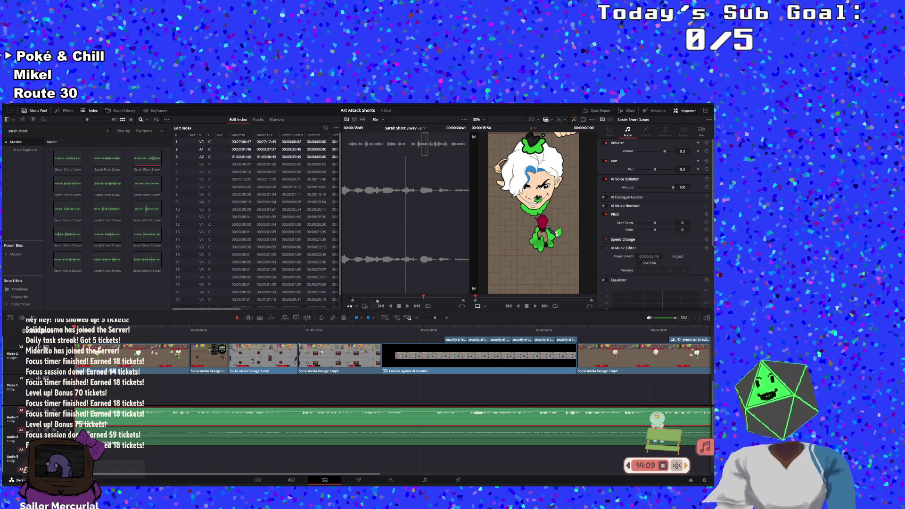
click(220, 391)
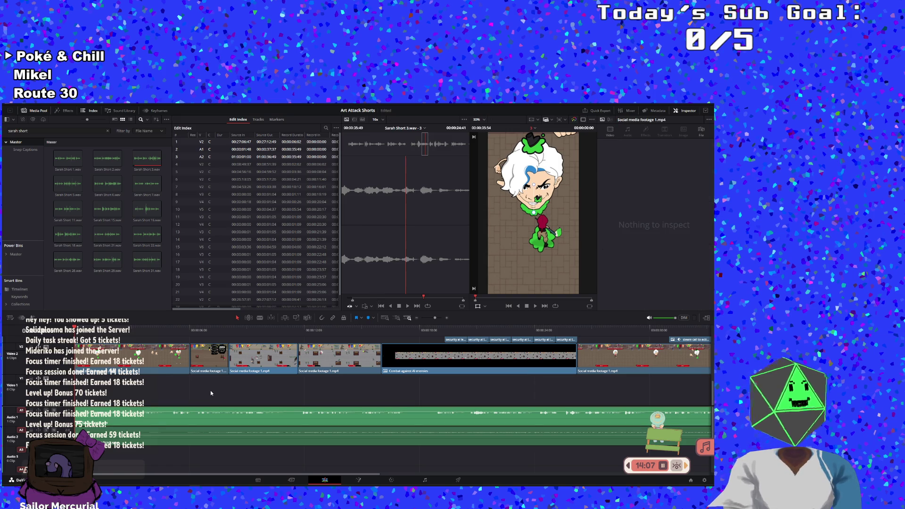
right_click(530, 136)
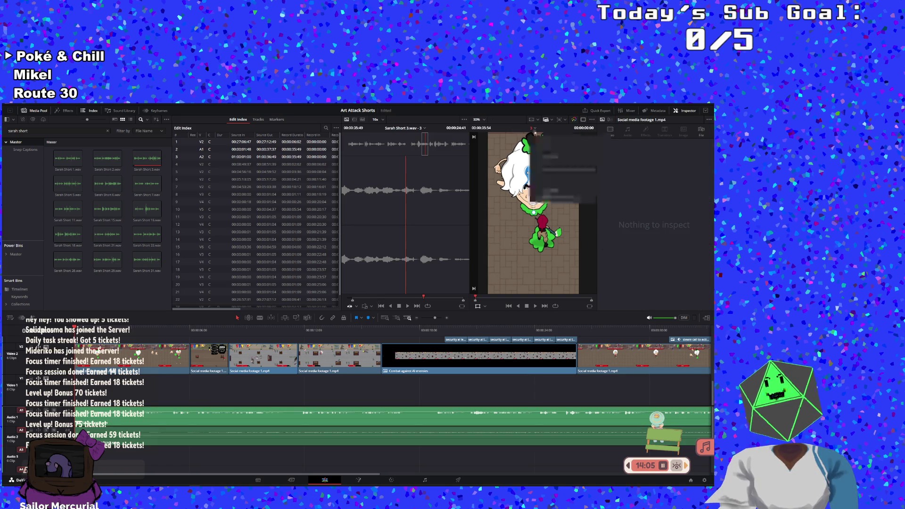
click(548, 156)
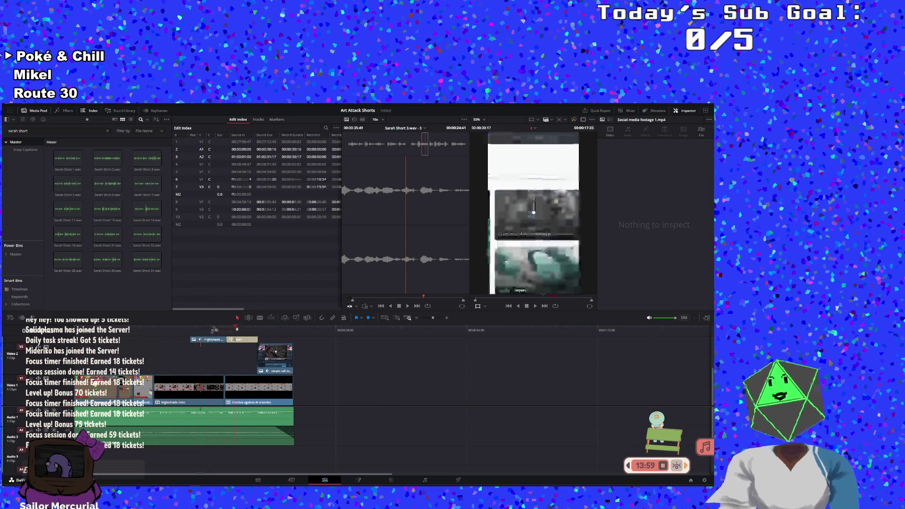
- Select short 4.wav, expand its AI Voice Isolation settings (amount 100) and return to the first frame
mouse_move(158, 332)
mouse_down()
mouse_move(244, 329)
mouse_move(175, 330)
mouse_up()
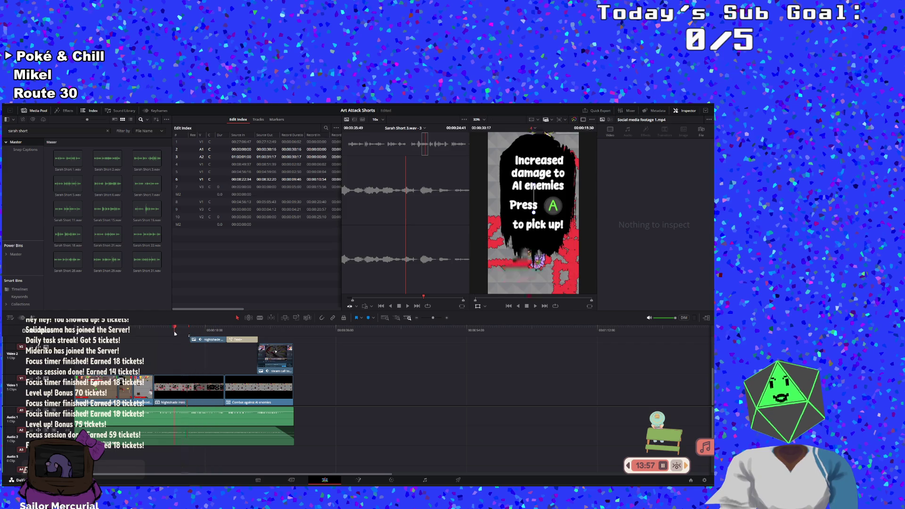
click(207, 422)
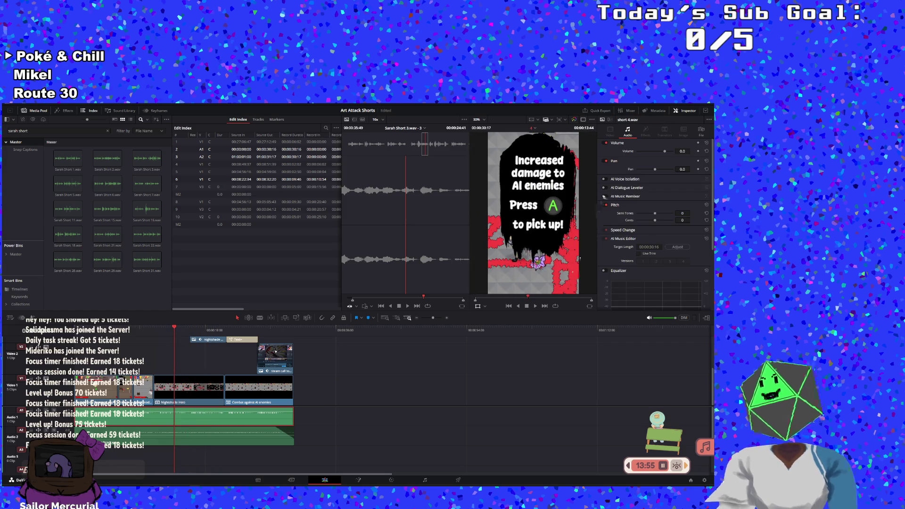
click(607, 180)
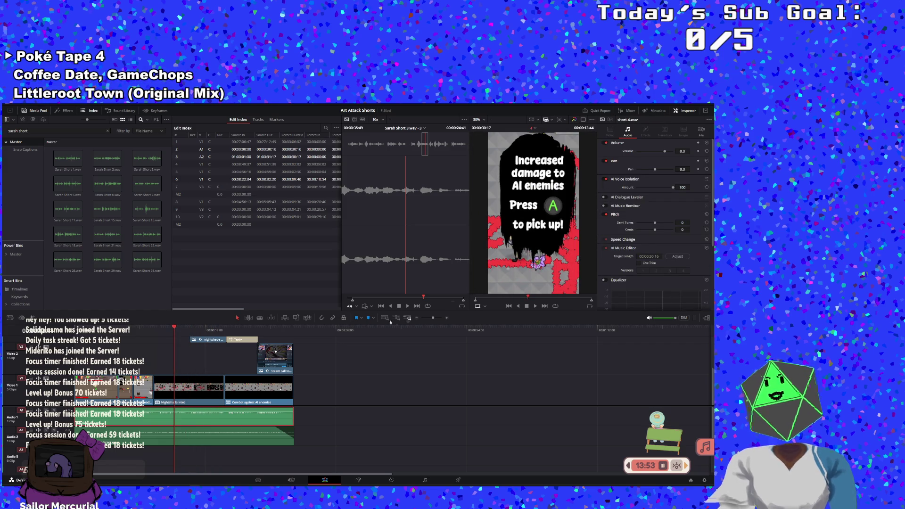
key(Home)
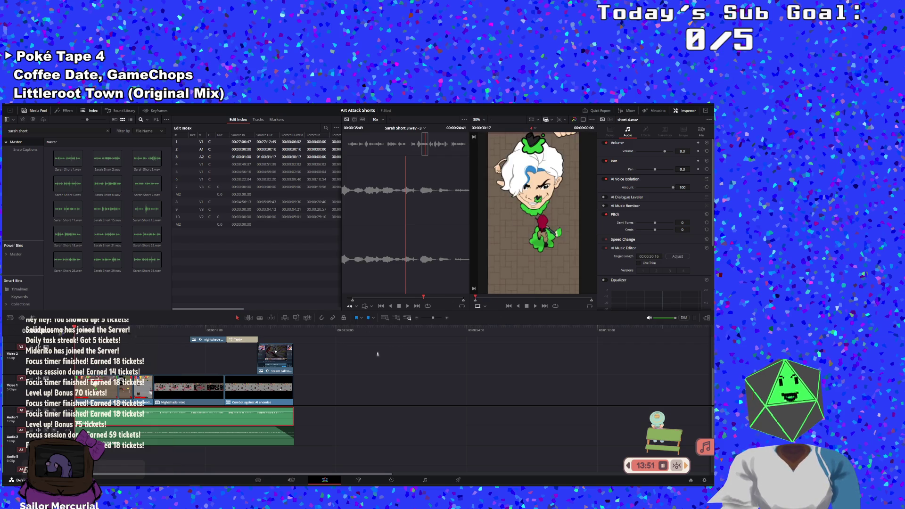